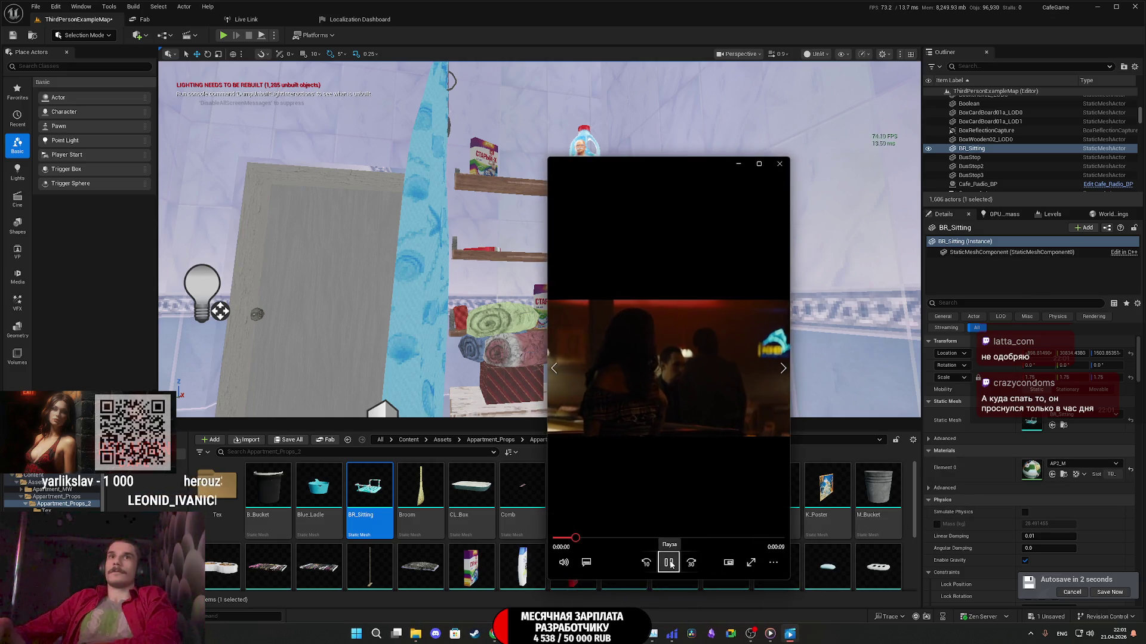
# Step: Pause the video clip, close Windows Media Player, and dismiss the reopened player's options menu
pyautogui.click(670, 563)
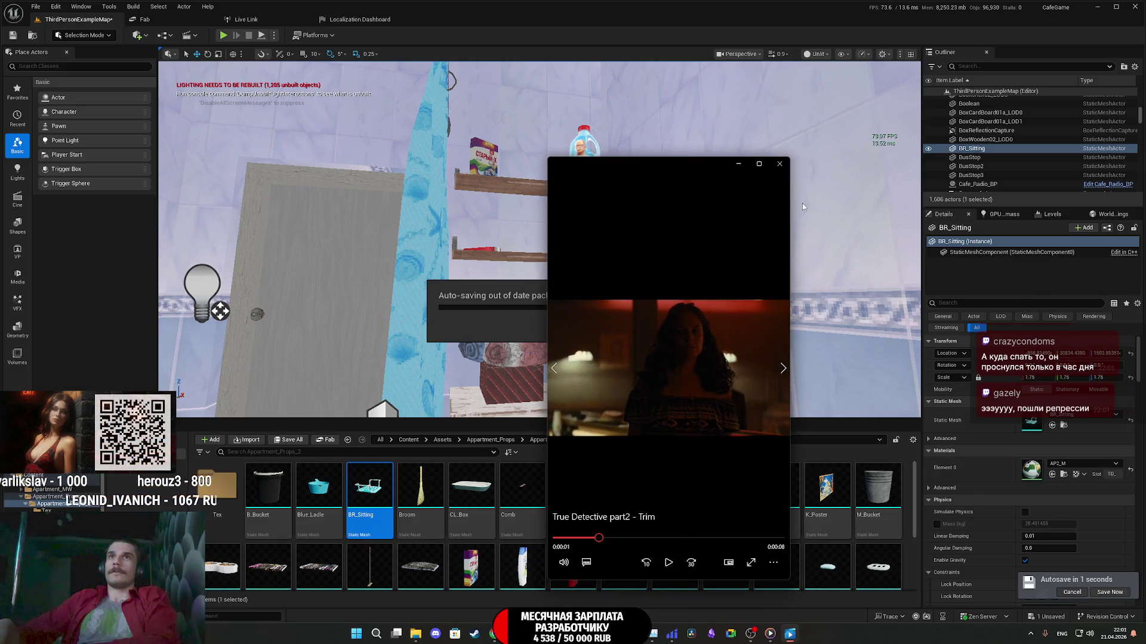
pyautogui.click(780, 165)
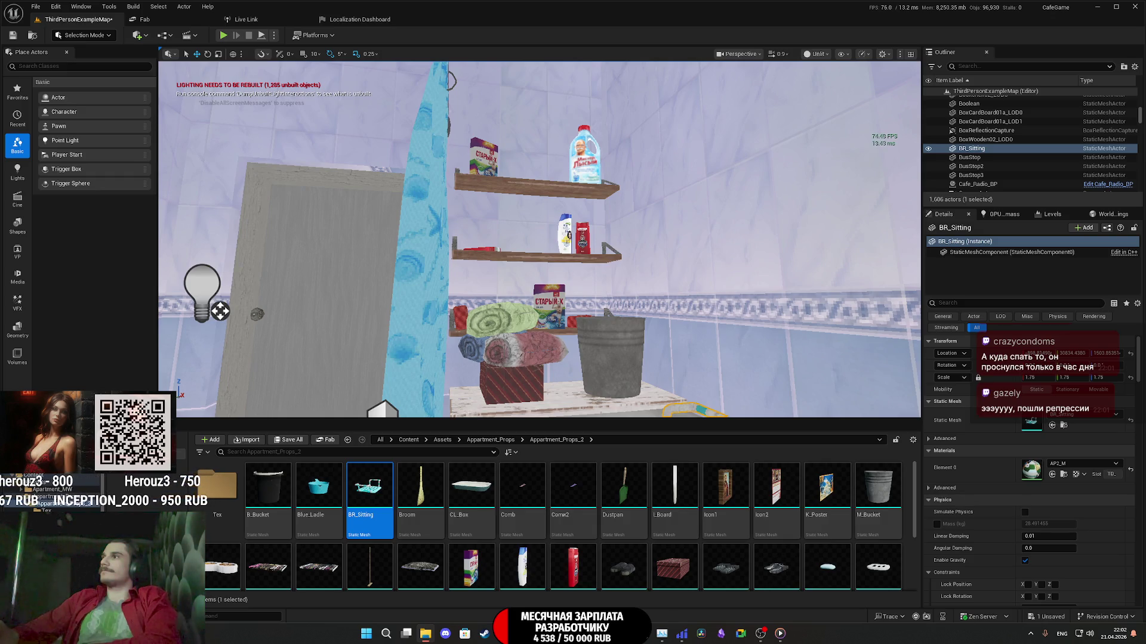
pyautogui.click(773, 563)
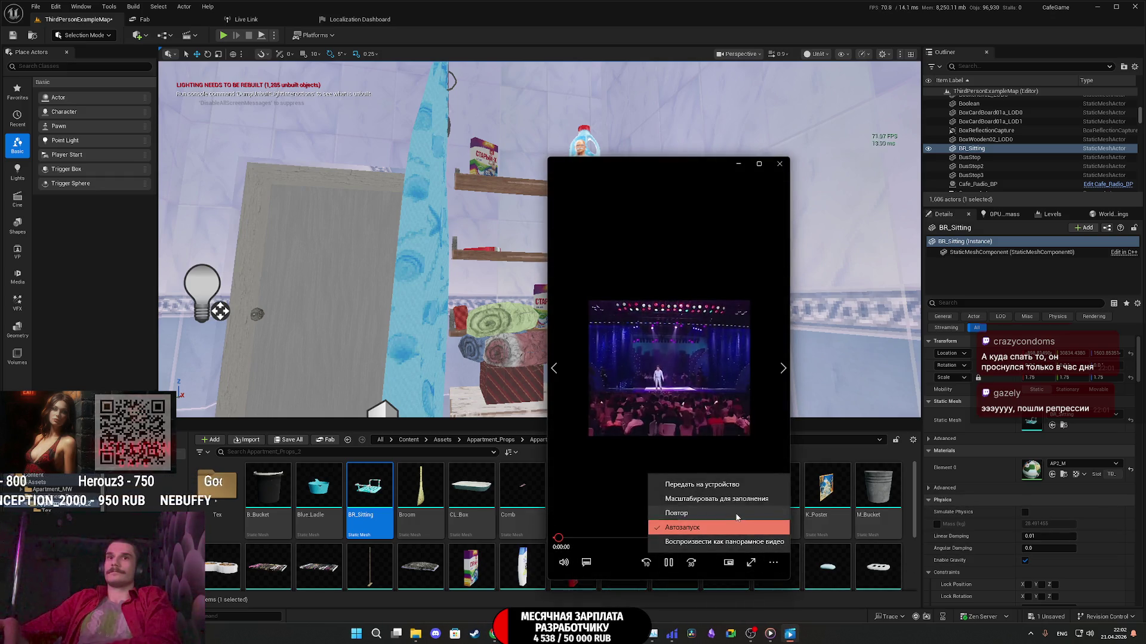
pyautogui.click(736, 517)
pyautogui.click(620, 20)
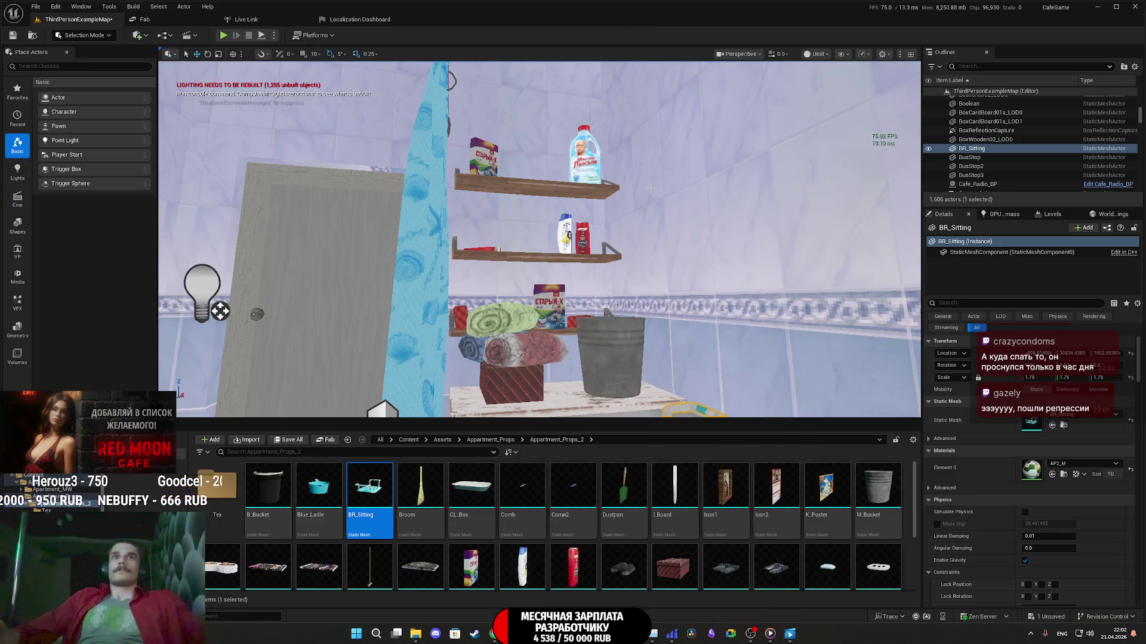
# Step: Place a Dustpan from Apartment_Props_2 upright on the bathroom floor beside the detergent bottle
pyautogui.press('f')
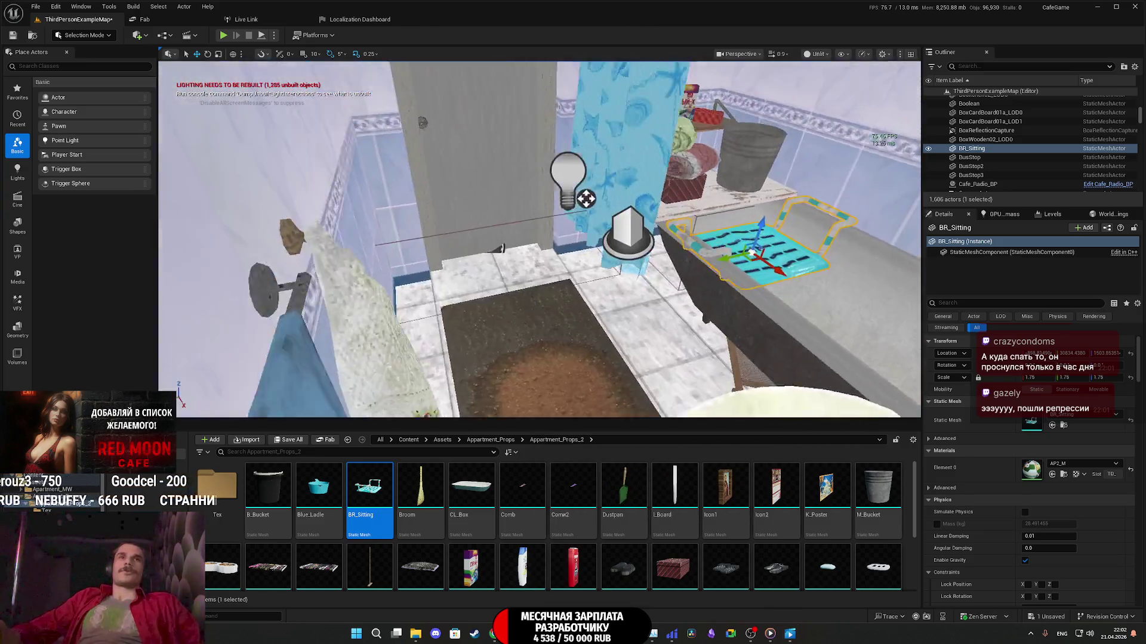
pyautogui.moveTo(586, 199); pyautogui.dragTo(661, 207)
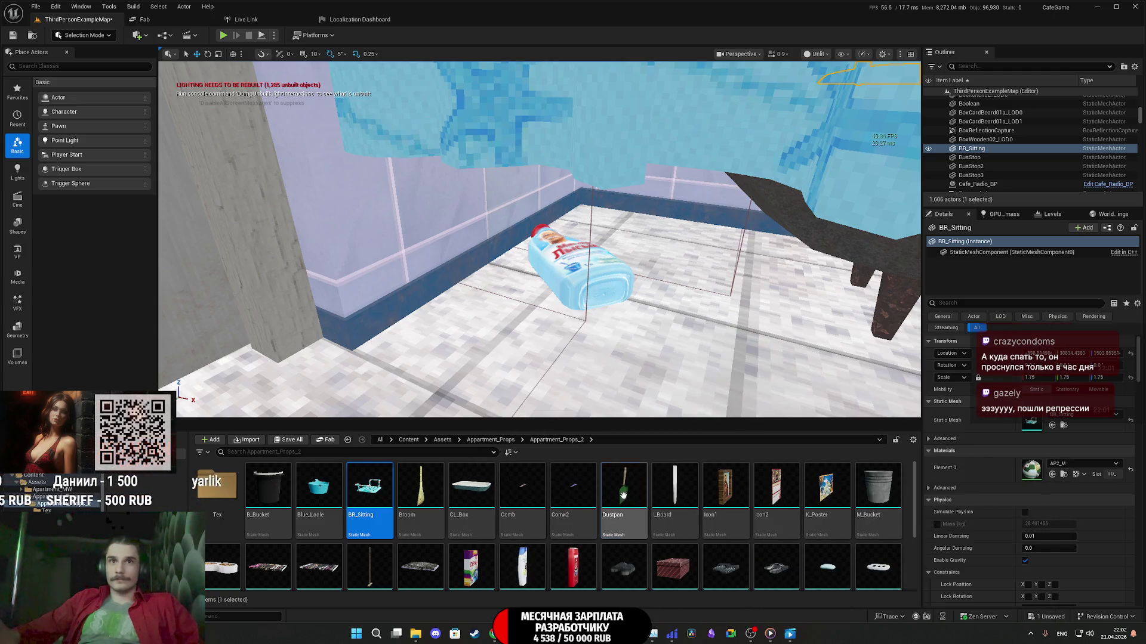
pyautogui.moveTo(623, 495)
pyautogui.mouseDown()
pyautogui.moveTo(672, 346)
pyautogui.moveTo(687, 355)
pyautogui.moveTo(722, 340)
pyautogui.moveTo(692, 367)
pyautogui.moveTo(719, 370)
pyautogui.moveTo(714, 337)
pyautogui.mouseUp()
pyautogui.press('w')
pyautogui.press('e')
pyautogui.press('w')
pyautogui.press('f')
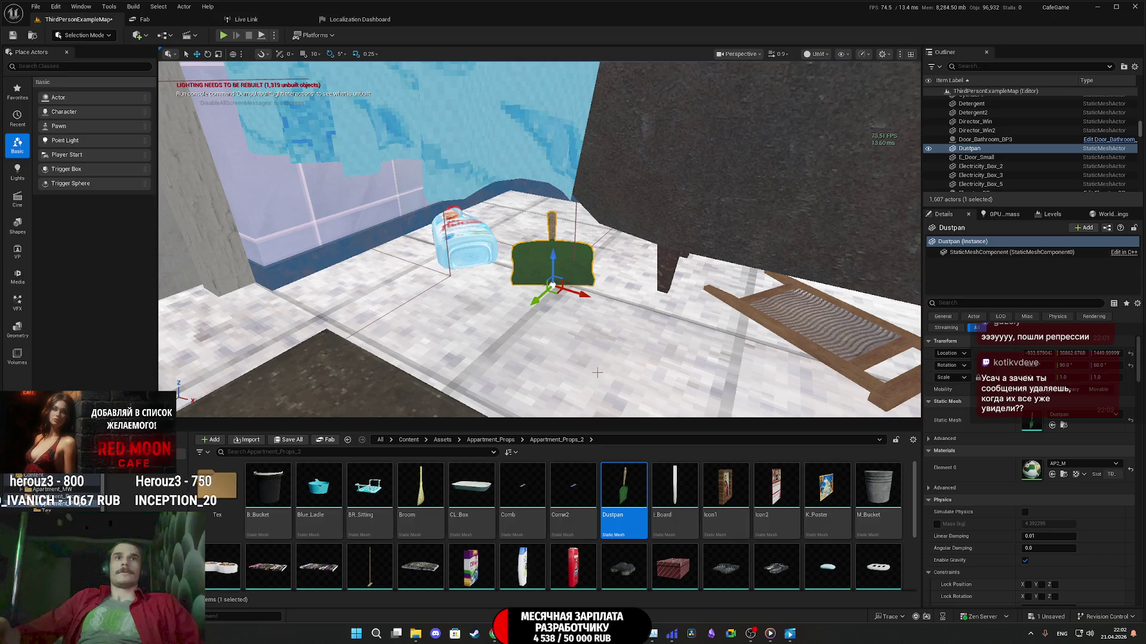
# Step: Duplicate the dustpan, swap the copy's mesh to Sponge1, and reset its rotation to lie flat
pyautogui.scroll(5, 596, 373)
pyautogui.scroll(-1, 753, 537)
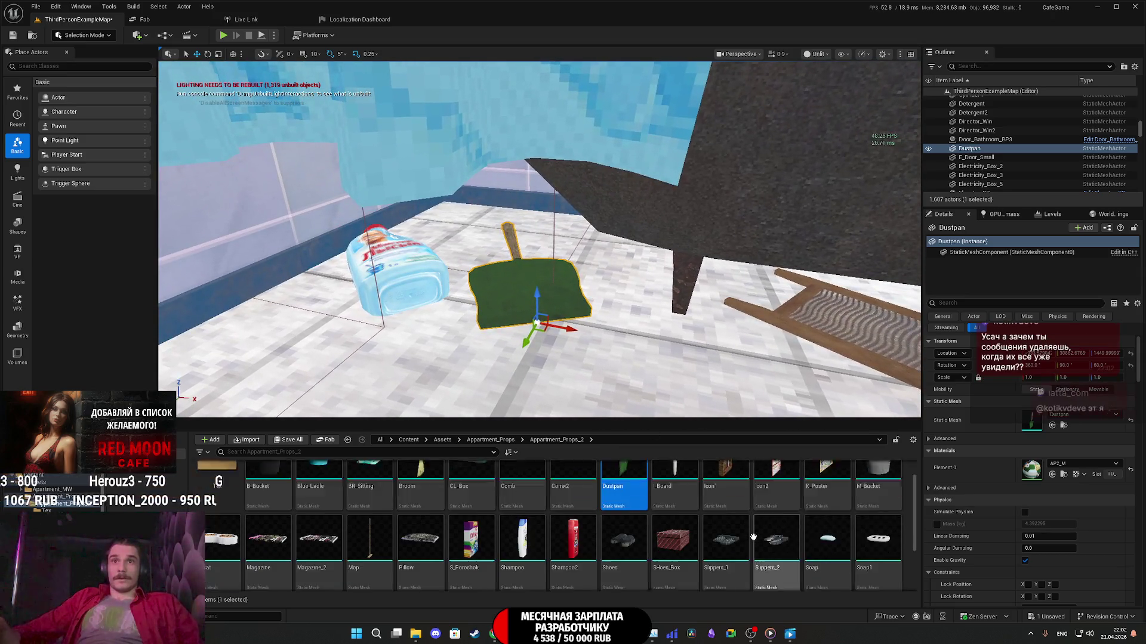
pyautogui.scroll(-1, 753, 537)
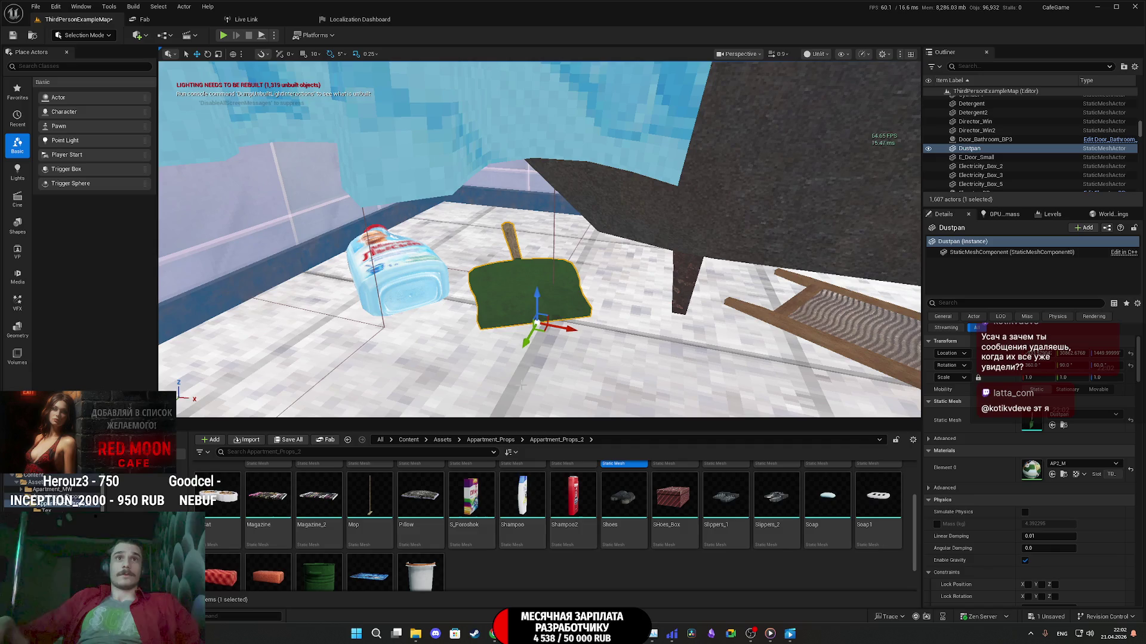
pyautogui.moveTo(543, 332); pyautogui.dragTo(437, 380)
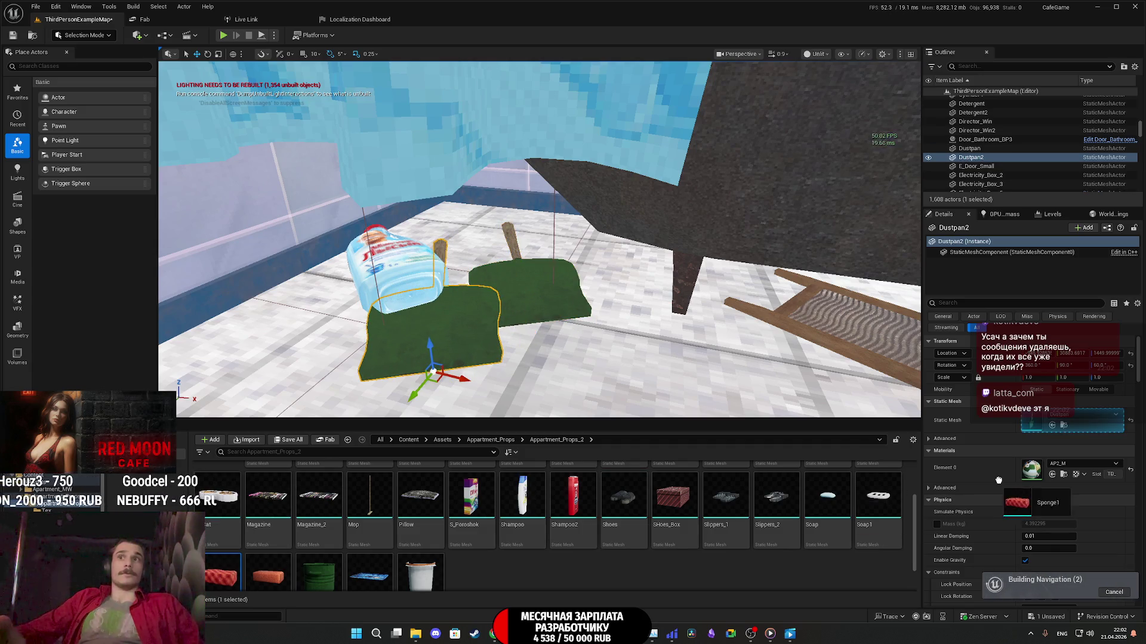
pyautogui.moveTo(1028, 411); pyautogui.dragTo(1029, 415)
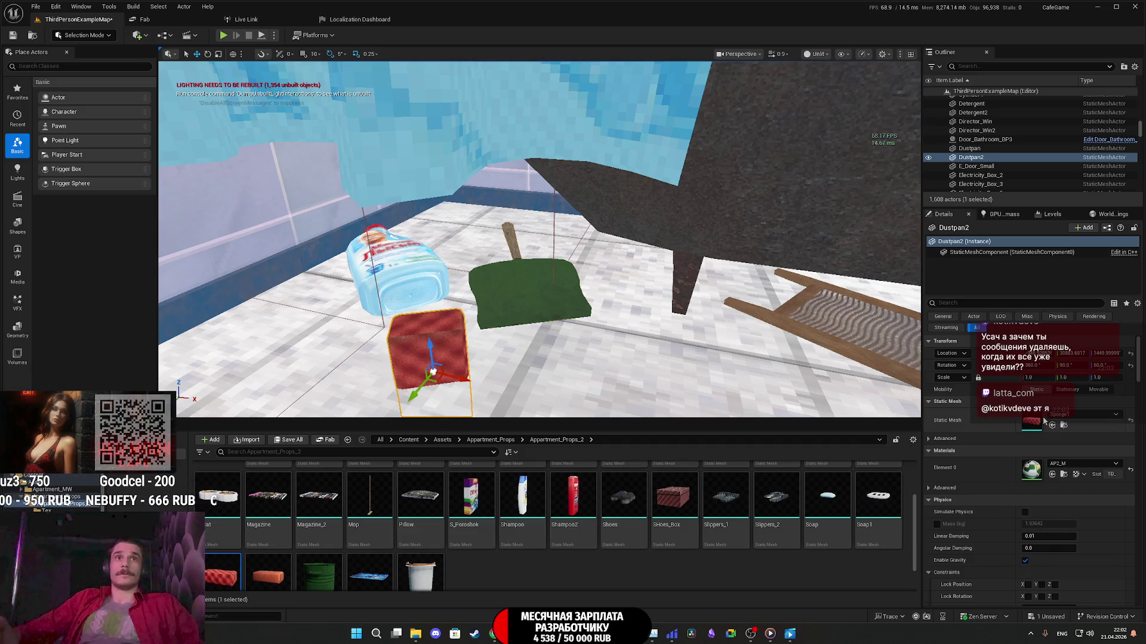
pyautogui.click(1132, 365)
# Step: Move the sponge onto the floor right up against the detergent bottle
pyautogui.moveTo(433, 381)
pyautogui.mouseDown()
pyautogui.moveTo(481, 288)
pyautogui.moveTo(452, 207)
pyautogui.mouseUp()
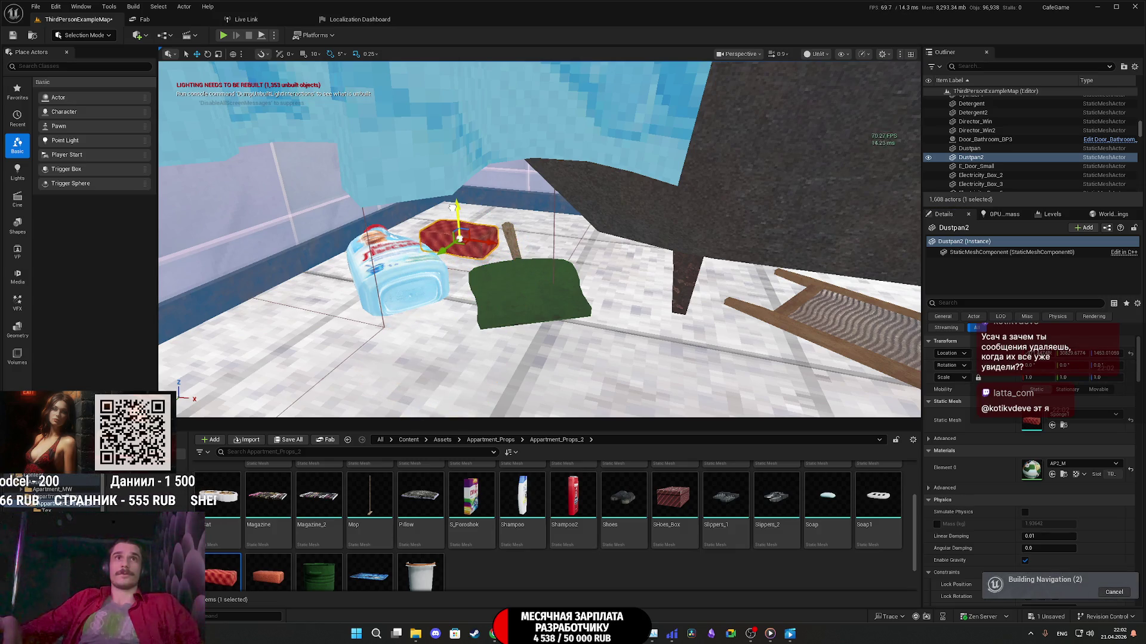
pyautogui.scroll(6, 484, 241)
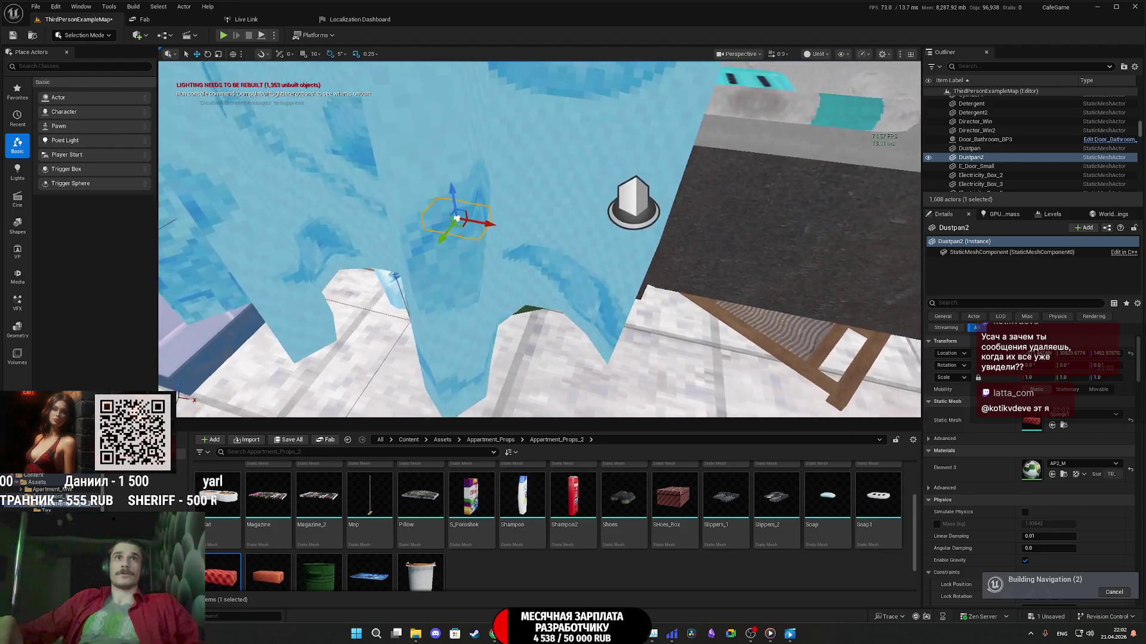
pyautogui.moveTo(449, 217)
pyautogui.mouseDown()
pyautogui.moveTo(347, 317)
pyautogui.moveTo(552, 331)
pyautogui.moveTo(588, 322)
pyautogui.moveTo(519, 301)
pyautogui.mouseUp()
pyautogui.scroll(5, 540, 239)
pyautogui.scroll(5, 540, 238)
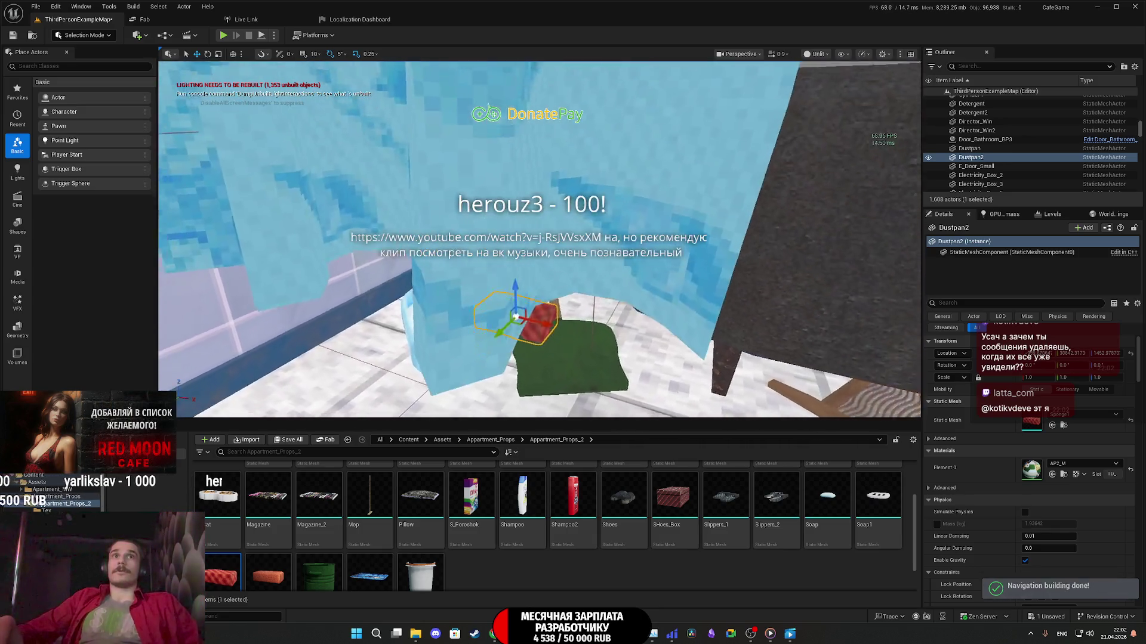
pyautogui.scroll(1, 555, 323)
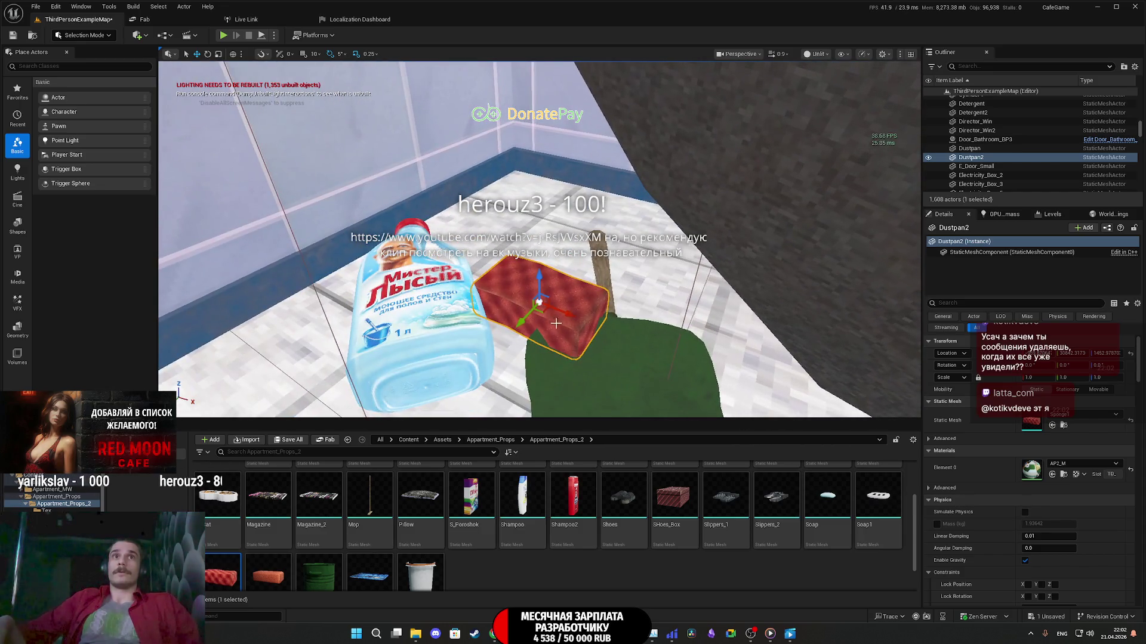
pyautogui.moveTo(543, 305); pyautogui.dragTo(528, 261)
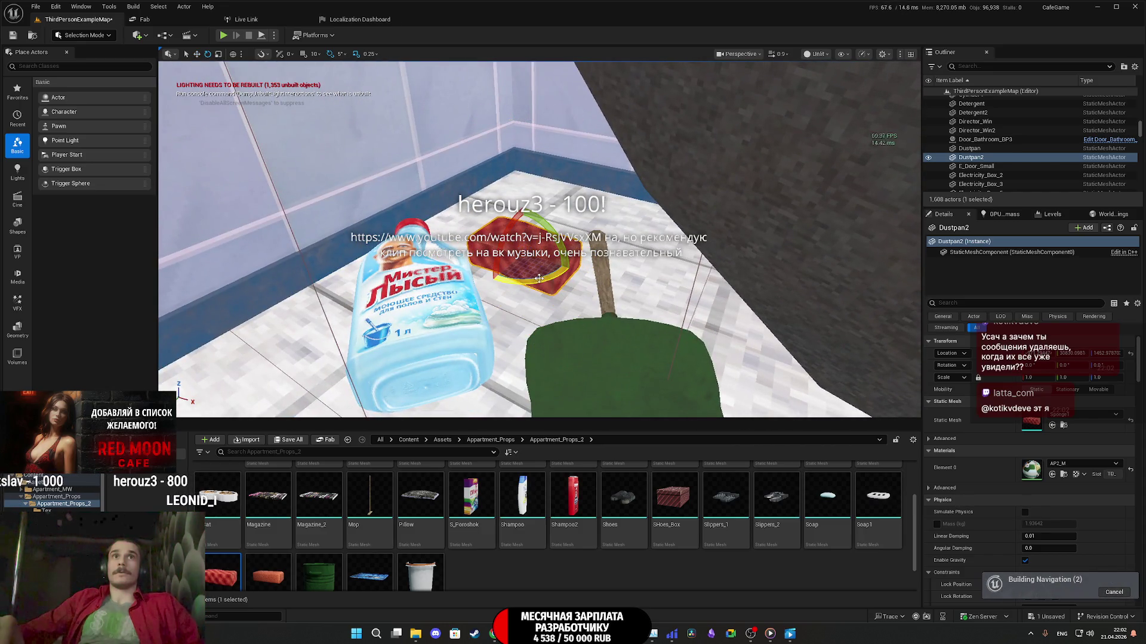
pyautogui.scroll(-6, 540, 239)
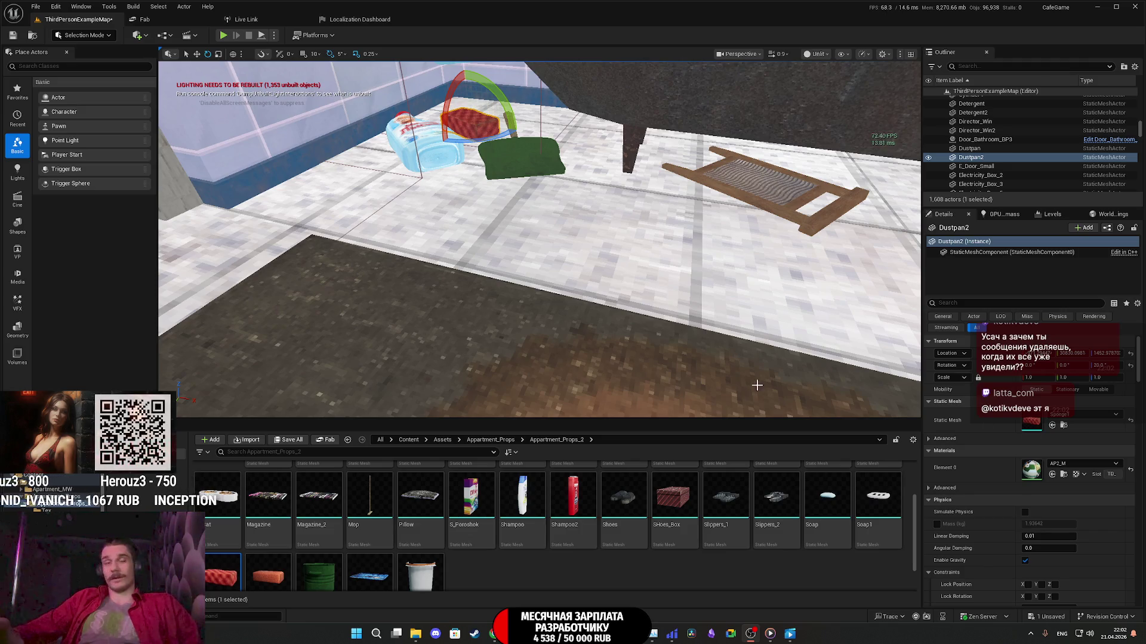
pyautogui.press('f')
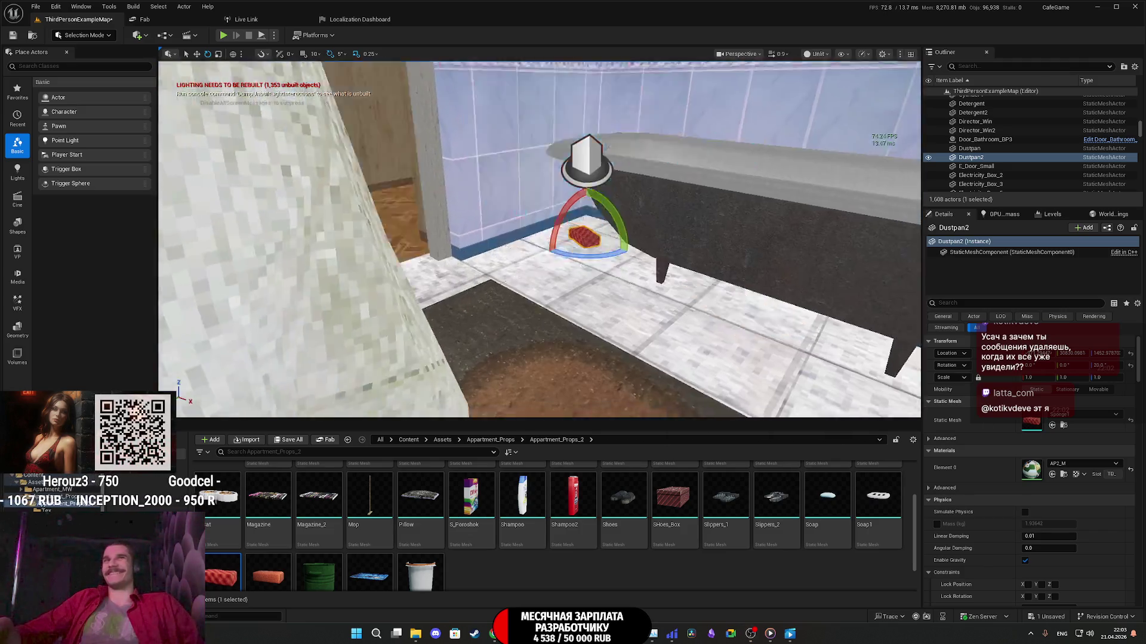
pyautogui.moveTo(540, 239); pyautogui.dragTo(334, 238)
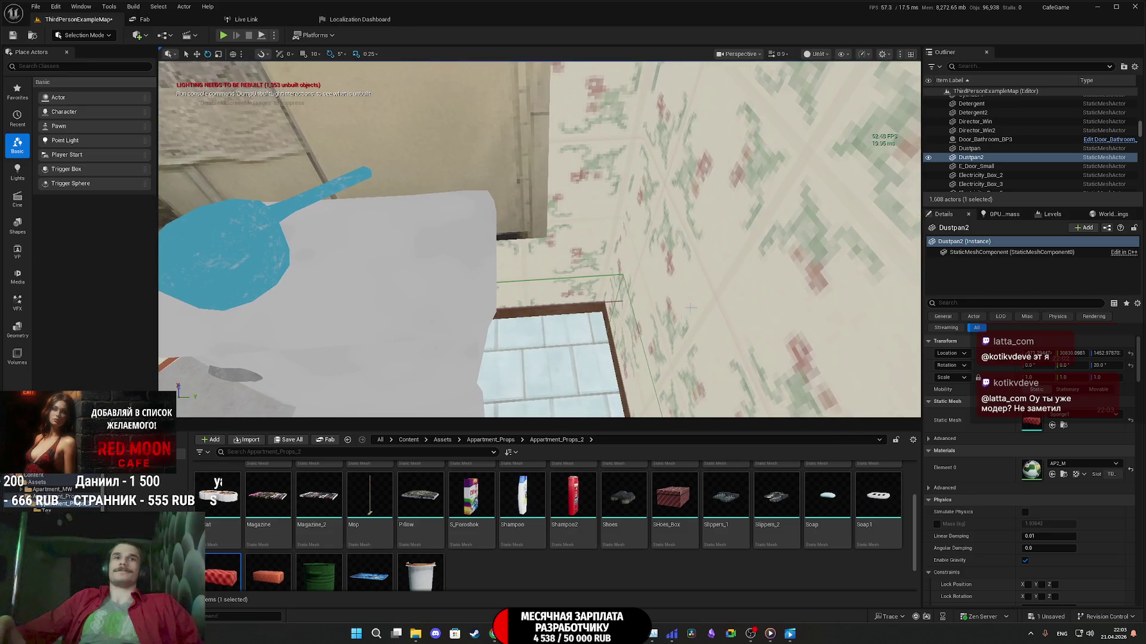
# Step: Place a Broom from Apartment_Props_2 beside the toilet and shift it against the wall
pyautogui.scroll(2, 520, 557)
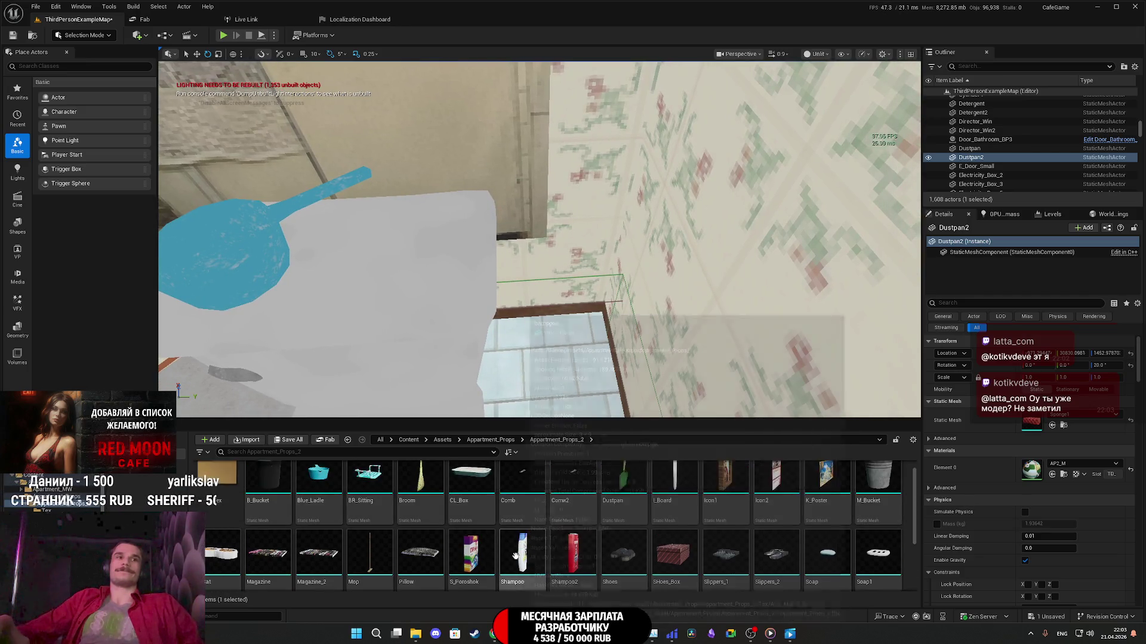
pyautogui.moveTo(420, 487)
pyautogui.mouseDown()
pyautogui.moveTo(588, 382)
pyautogui.moveTo(559, 359)
pyautogui.mouseUp()
pyautogui.moveTo(656, 239); pyautogui.dragTo(633, 239)
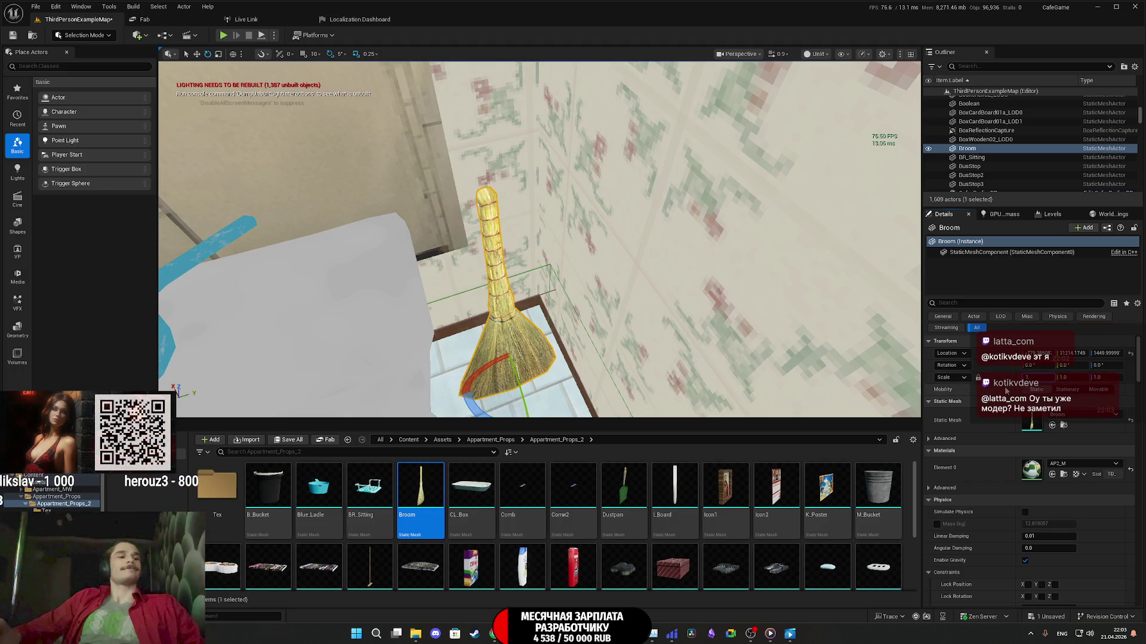
pyautogui.moveTo(580, 297)
pyautogui.mouseDown()
pyautogui.moveTo(620, 328)
pyautogui.moveTo(606, 315)
pyautogui.mouseUp()
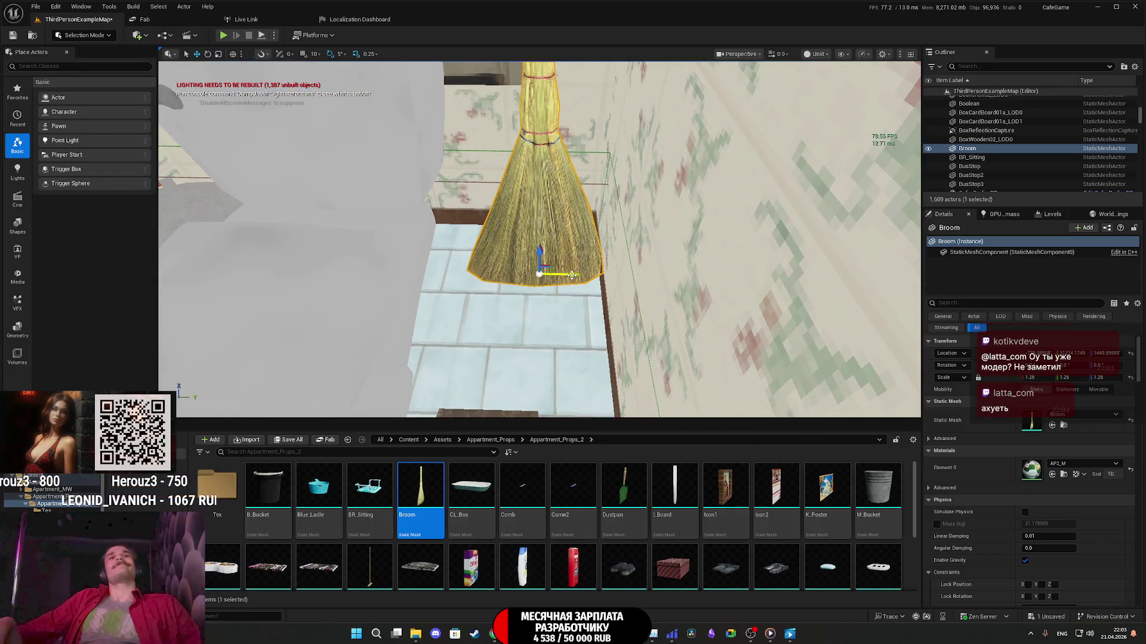
pyautogui.moveTo(572, 275)
pyautogui.mouseDown()
pyautogui.moveTo(546, 275)
pyautogui.moveTo(558, 281)
pyautogui.moveTo(584, 250)
pyautogui.moveTo(607, 212)
pyautogui.moveTo(597, 202)
pyautogui.moveTo(573, 226)
pyautogui.moveTo(577, 264)
pyautogui.moveTo(621, 238)
pyautogui.mouseUp()
pyautogui.press('e')
# Step: Tilt the broom a bit further against the wall and place a Mop next to the toilet
pyautogui.moveTo(537, 341); pyautogui.dragTo(552, 333)
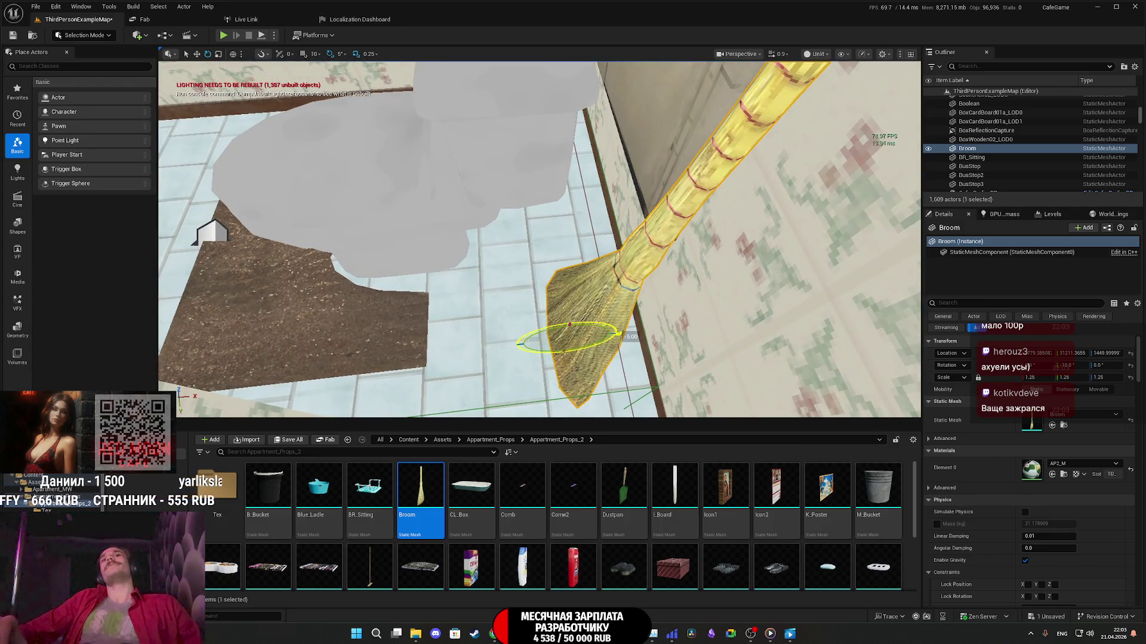
pyautogui.moveTo(528, 378)
pyautogui.mouseDown()
pyautogui.moveTo(523, 368)
pyautogui.moveTo(581, 393)
pyautogui.moveTo(573, 372)
pyautogui.moveTo(591, 340)
pyautogui.mouseUp()
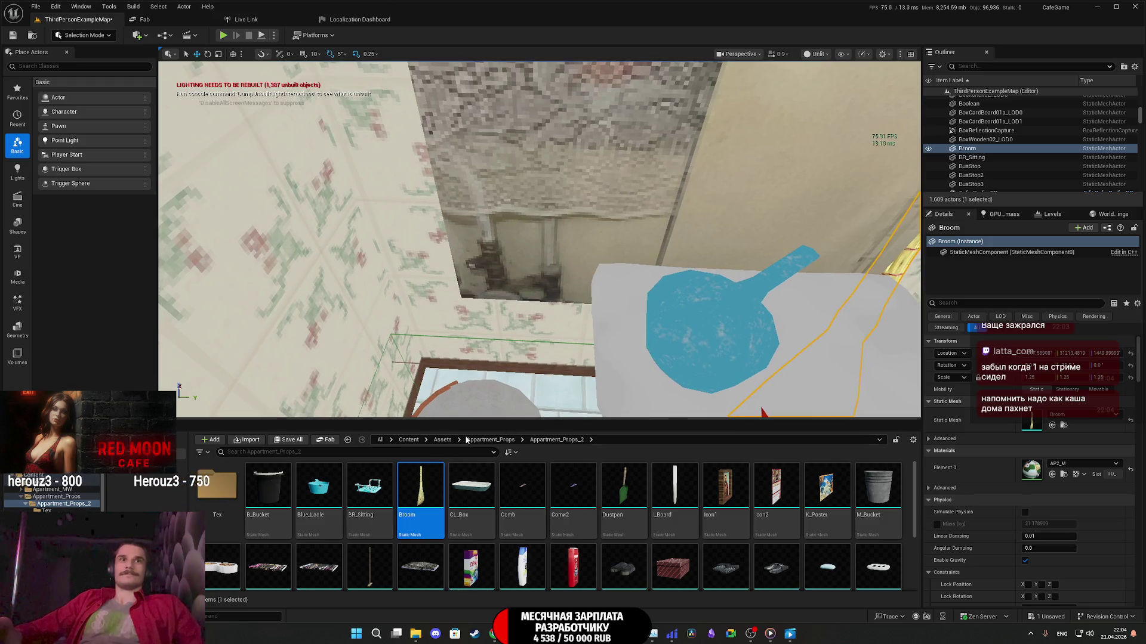
pyautogui.moveTo(370, 566)
pyautogui.mouseDown()
pyautogui.moveTo(457, 382)
pyautogui.moveTo(584, 382)
pyautogui.moveTo(591, 334)
pyautogui.moveTo(679, 301)
pyautogui.mouseUp()
pyautogui.press('w')
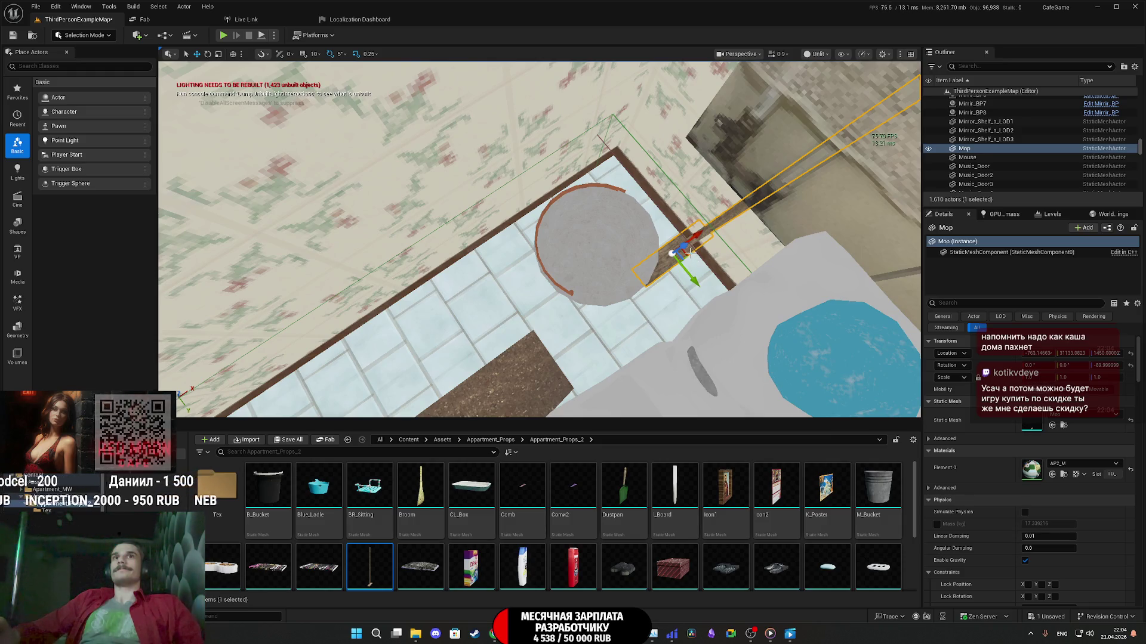
# Step: Move and rotate the mop so it leans against the grey bucket beside the broom
pyautogui.moveTo(690, 254)
pyautogui.mouseDown()
pyautogui.moveTo(680, 299)
pyautogui.moveTo(666, 269)
pyautogui.moveTo(554, 331)
pyautogui.mouseUp()
pyautogui.press('e')
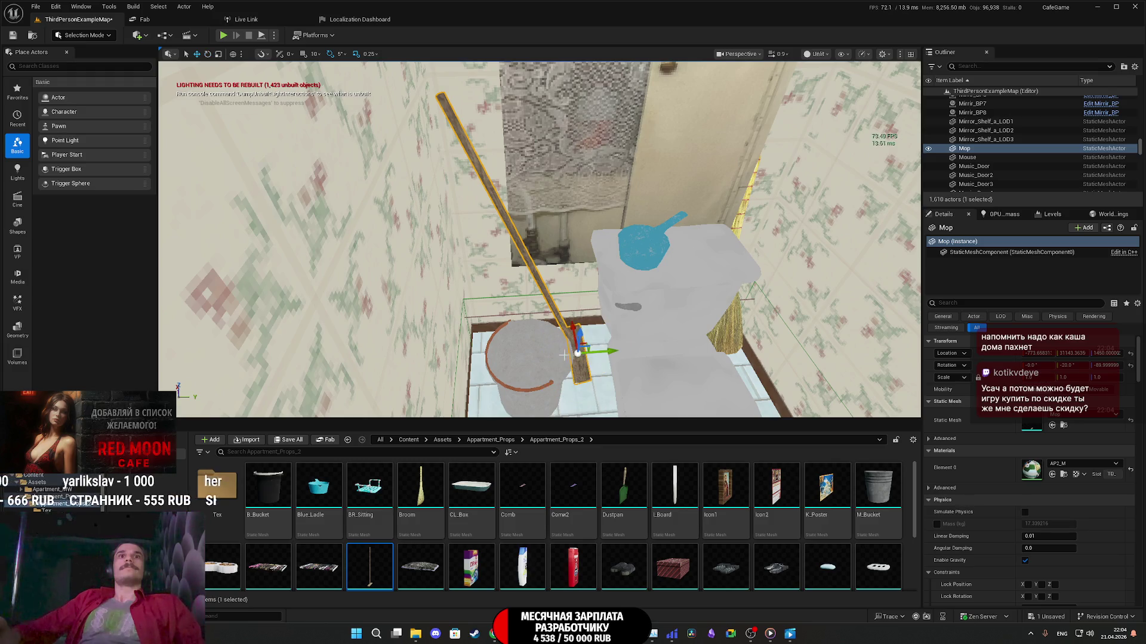
pyautogui.moveTo(609, 355); pyautogui.dragTo(599, 358)
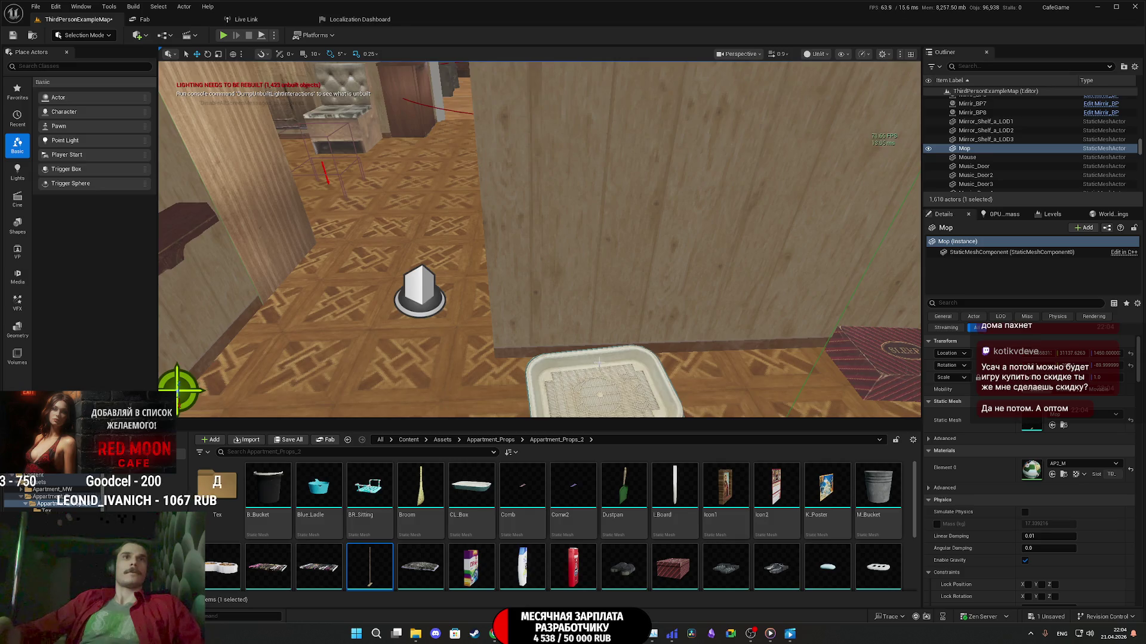
# Step: Save the modified ThirdPersonExampleMap level and play it full-screen
pyautogui.click(286, 440)
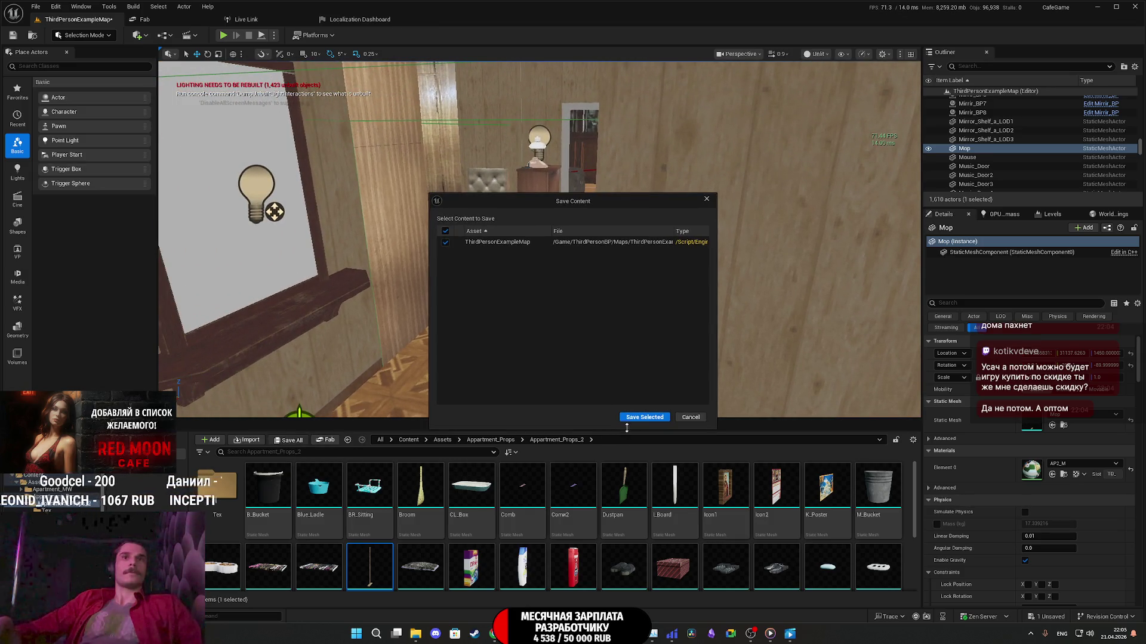
pyautogui.click(639, 419)
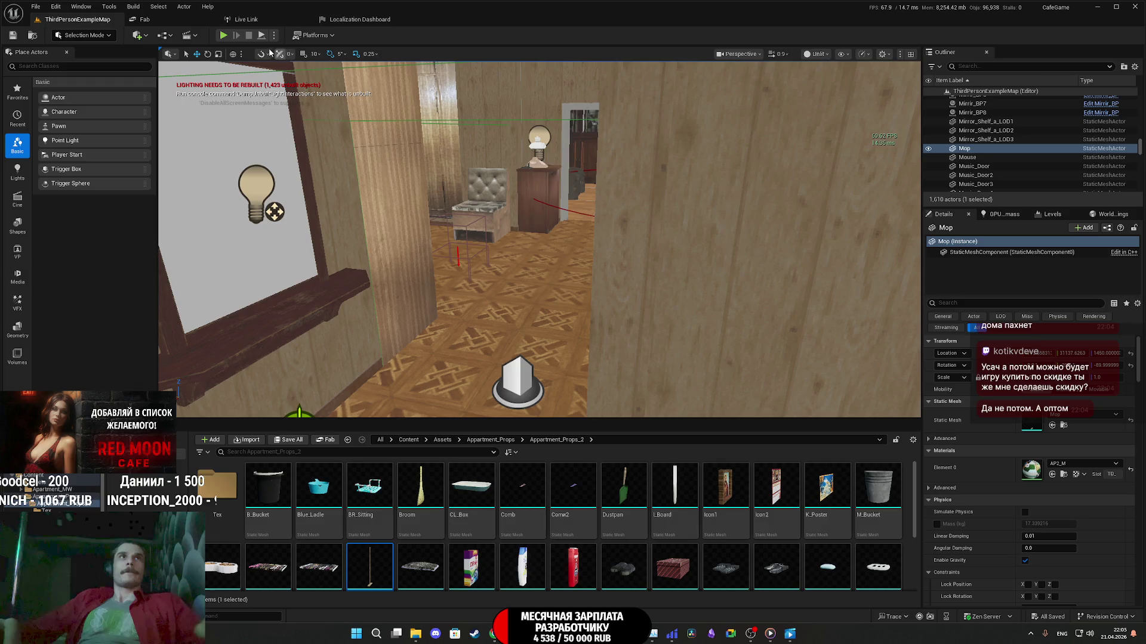
pyautogui.hotkey('alt', 'p')
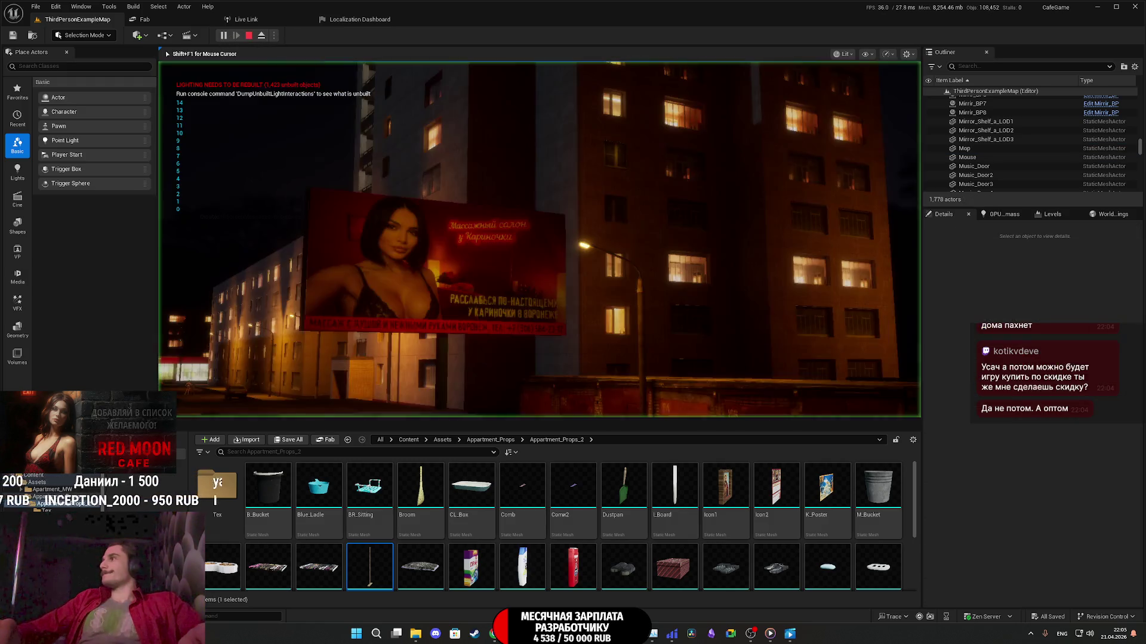
pyautogui.press('F11')
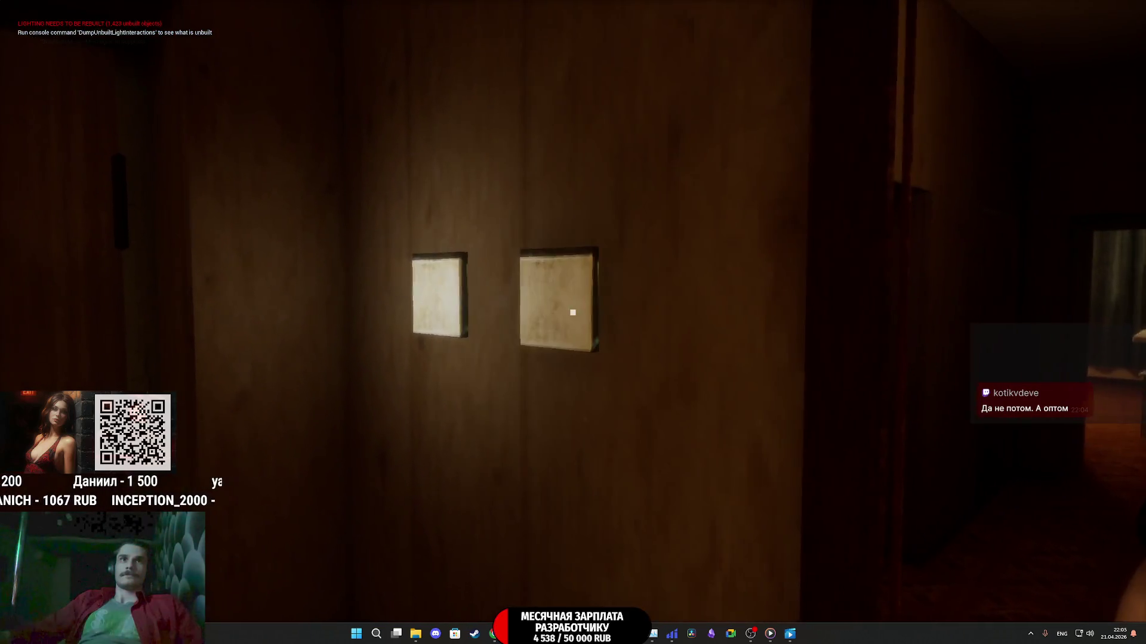
# Step: Open the doors and walk through the toilet, bathroom and kitchen to the washing machine, then exit play
pyautogui.click(573, 312)
pyautogui.click(573, 312)
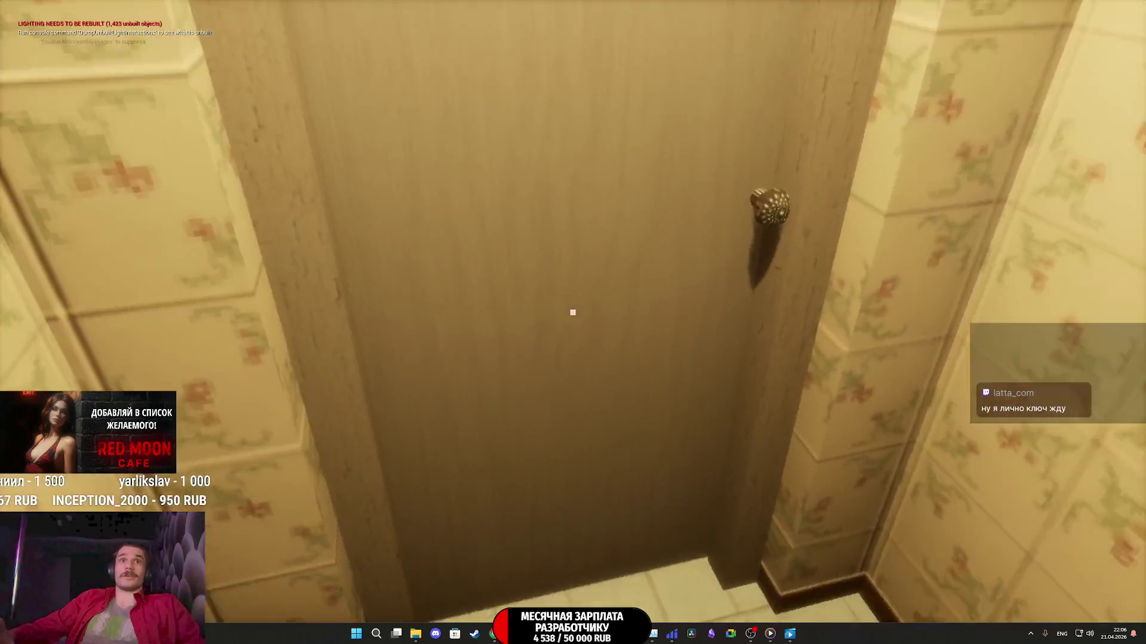
pyautogui.click(573, 313)
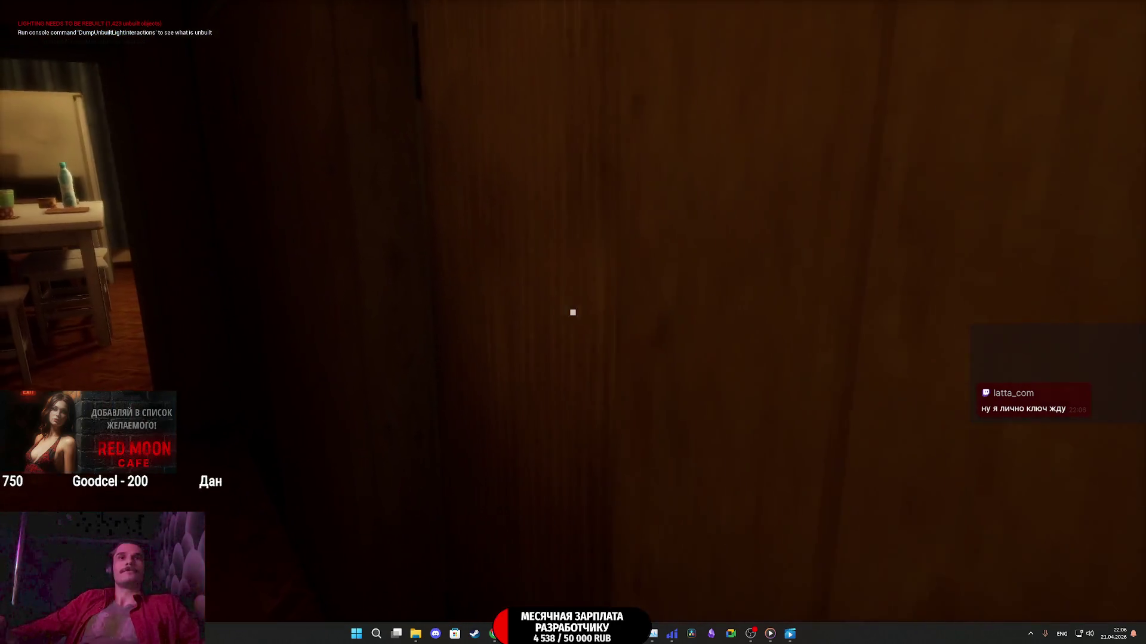
pyautogui.click(572, 312)
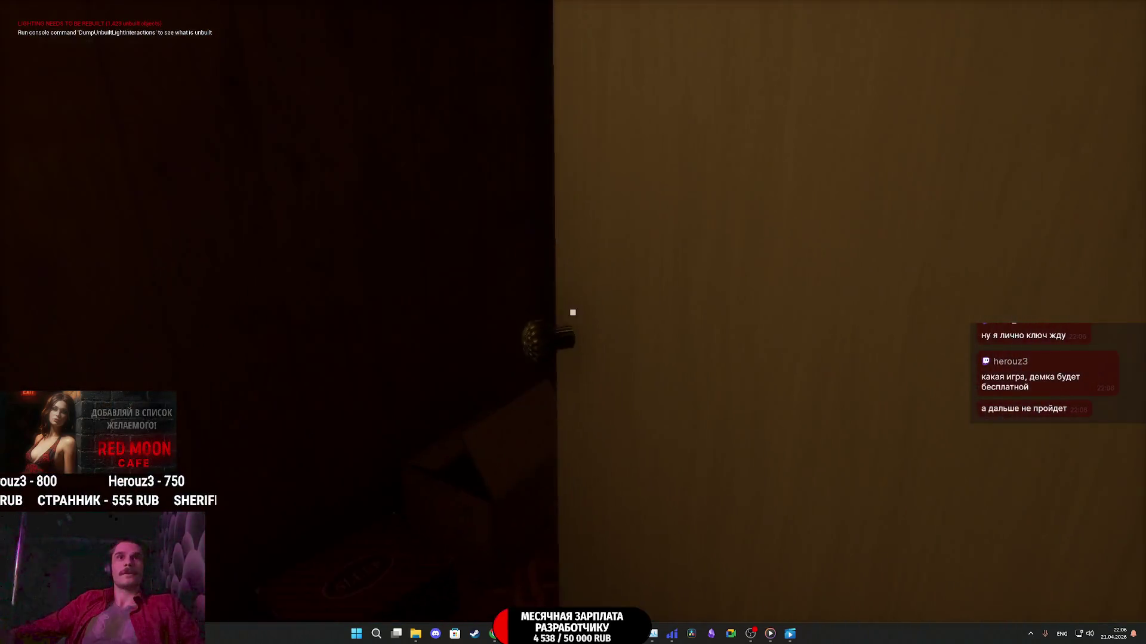
pyautogui.click(572, 312)
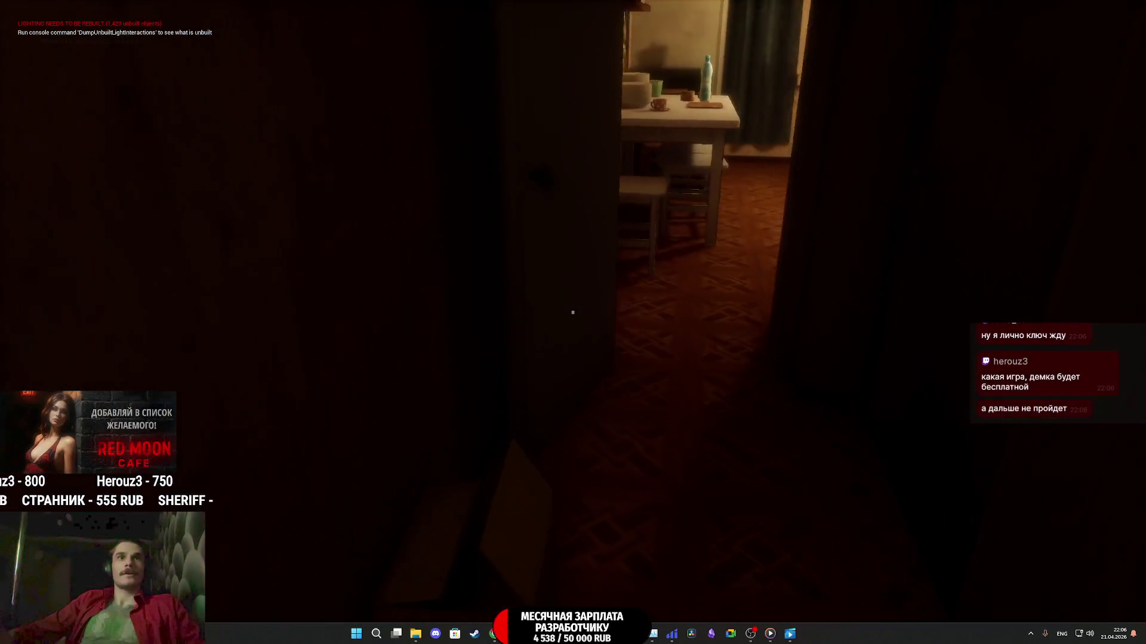
pyautogui.press('w')
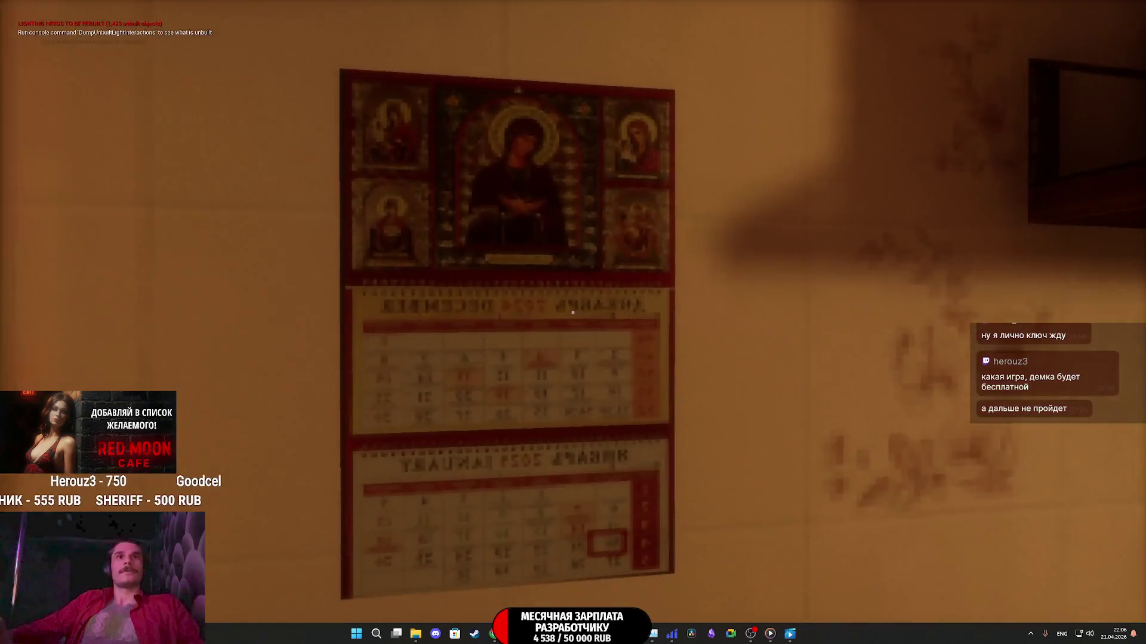
pyautogui.press('w')
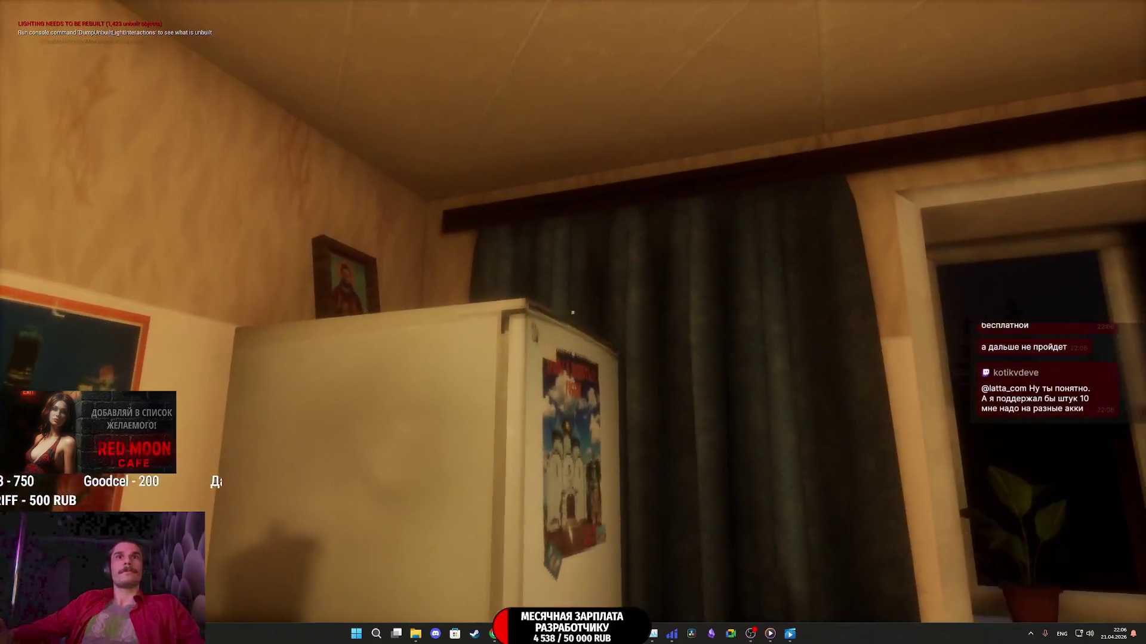
pyautogui.press('w')
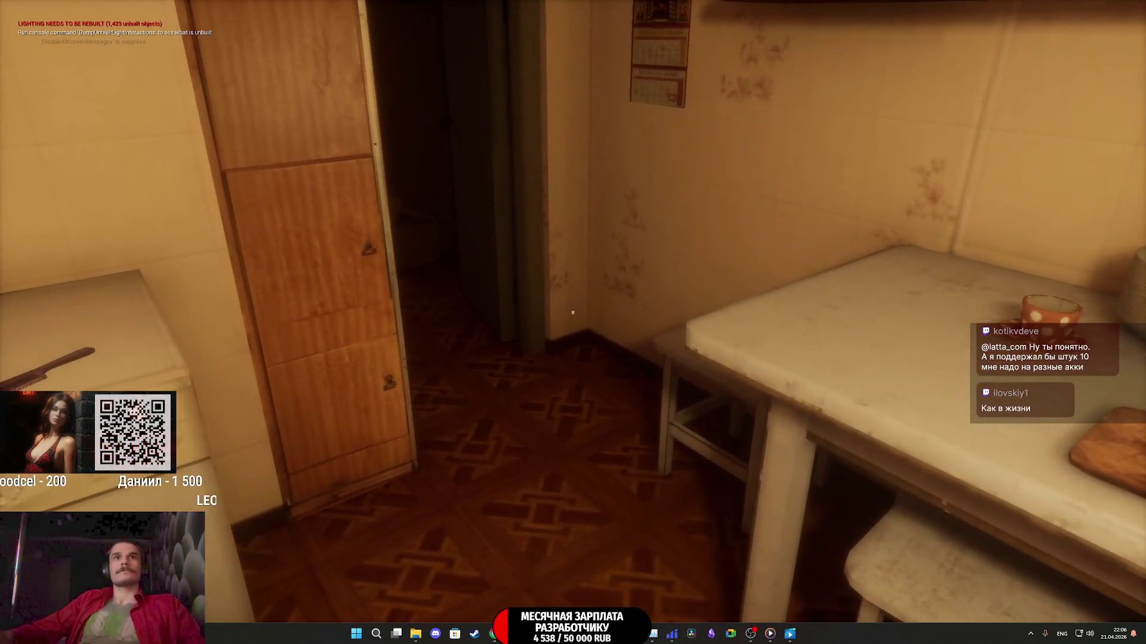
pyautogui.press('Escape')
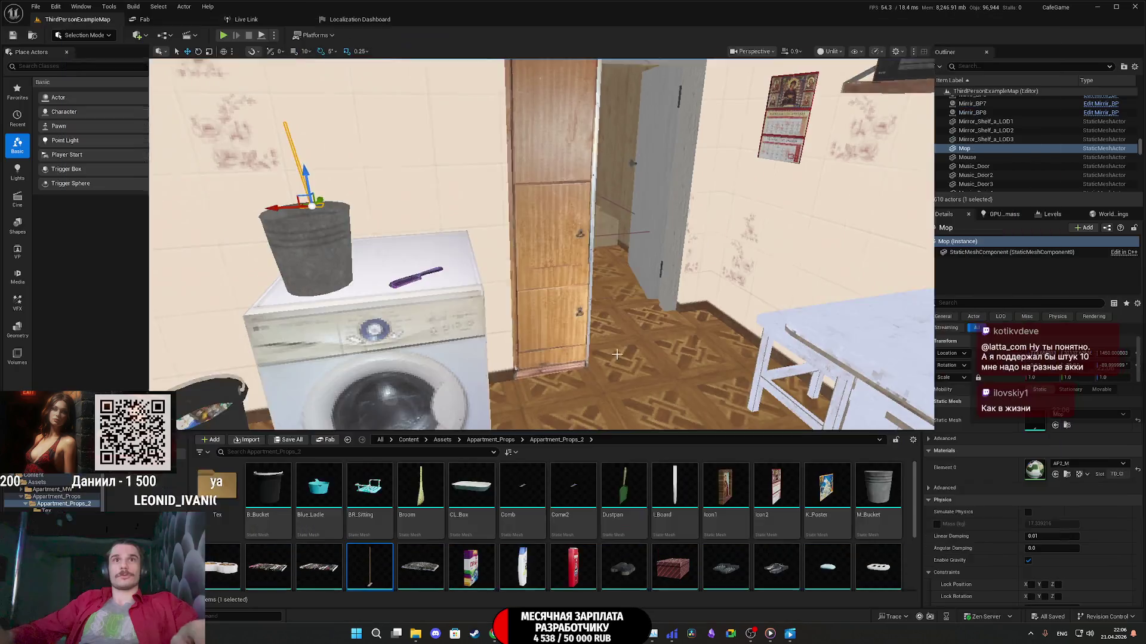
# Step: Place a Magazine on top of the washing machine beside the comb, then start Play to test it
pyautogui.press('w')
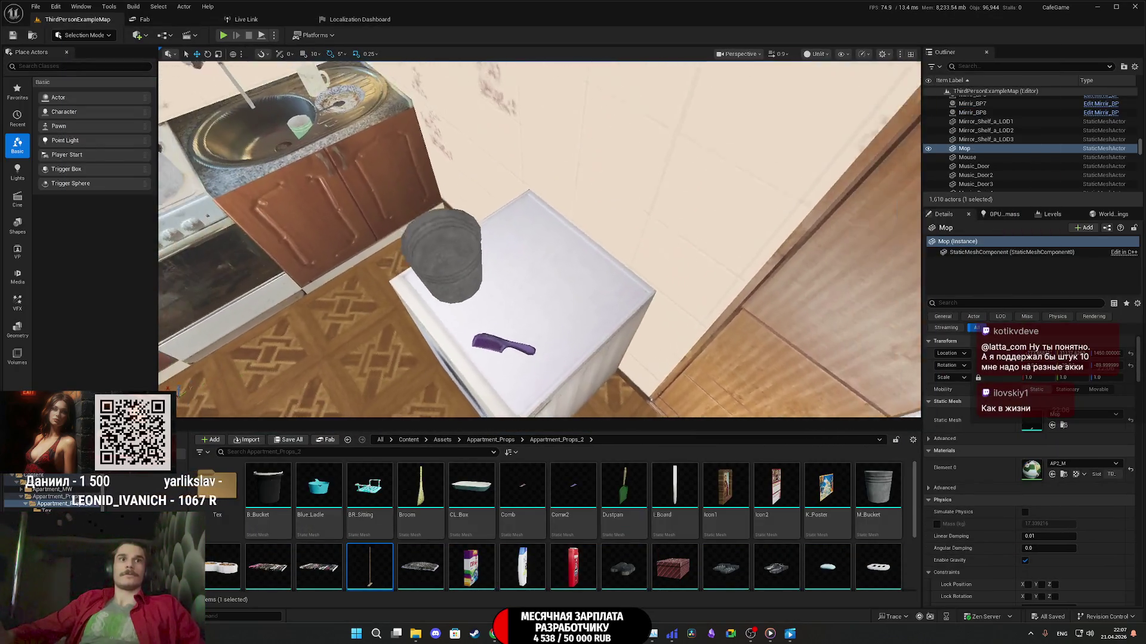
pyautogui.moveTo(268, 567); pyautogui.dragTo(541, 340)
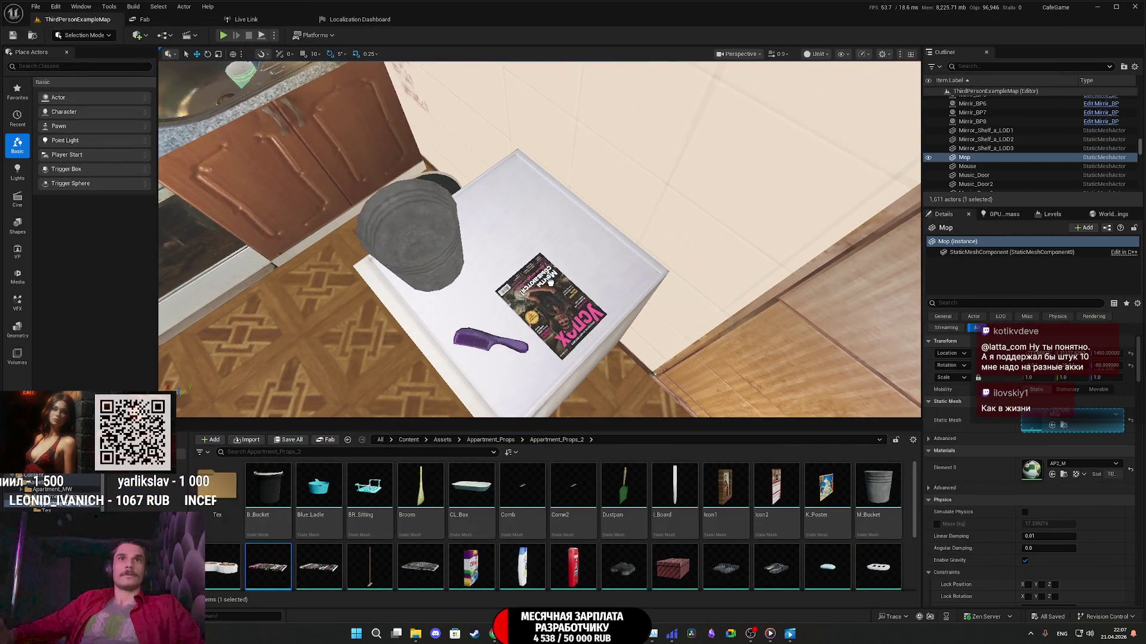
pyautogui.moveTo(551, 275); pyautogui.dragTo(270, 479)
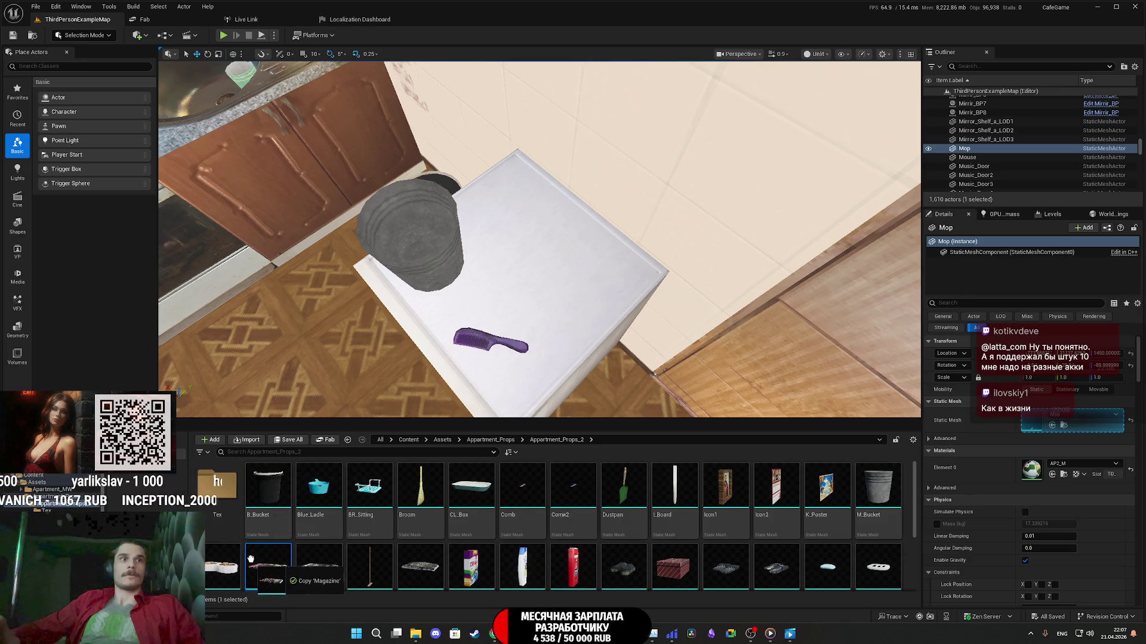
pyautogui.moveTo(252, 552)
pyautogui.mouseDown()
pyautogui.moveTo(268, 567)
pyautogui.moveTo(541, 352)
pyautogui.moveTo(334, 555)
pyautogui.moveTo(340, 576)
pyautogui.moveTo(545, 299)
pyautogui.mouseUp()
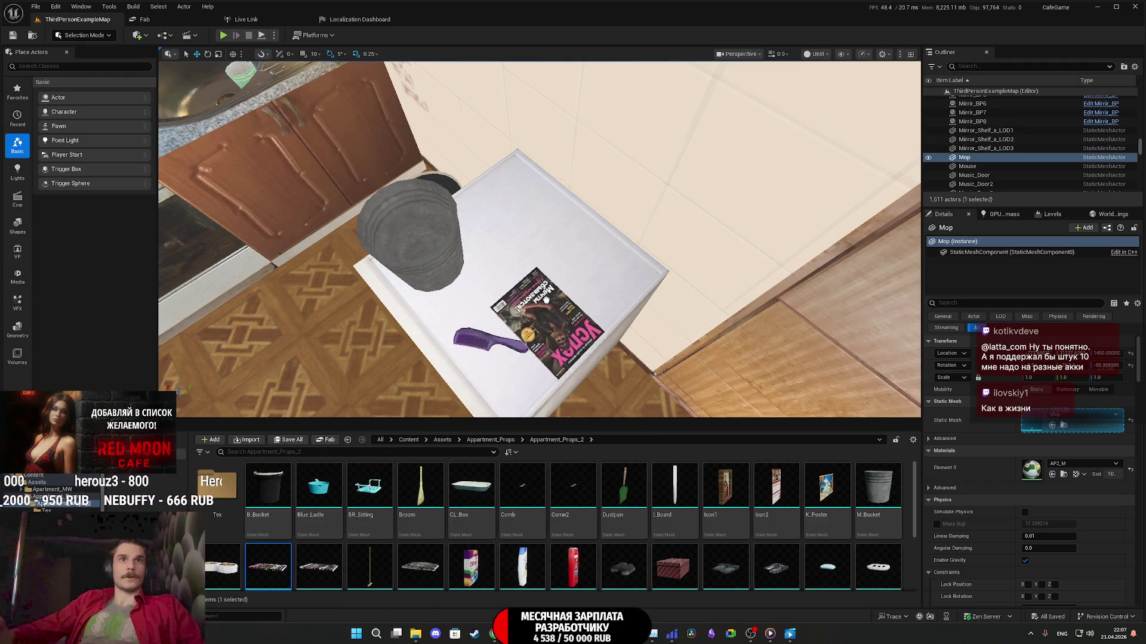
pyautogui.click(556, 266)
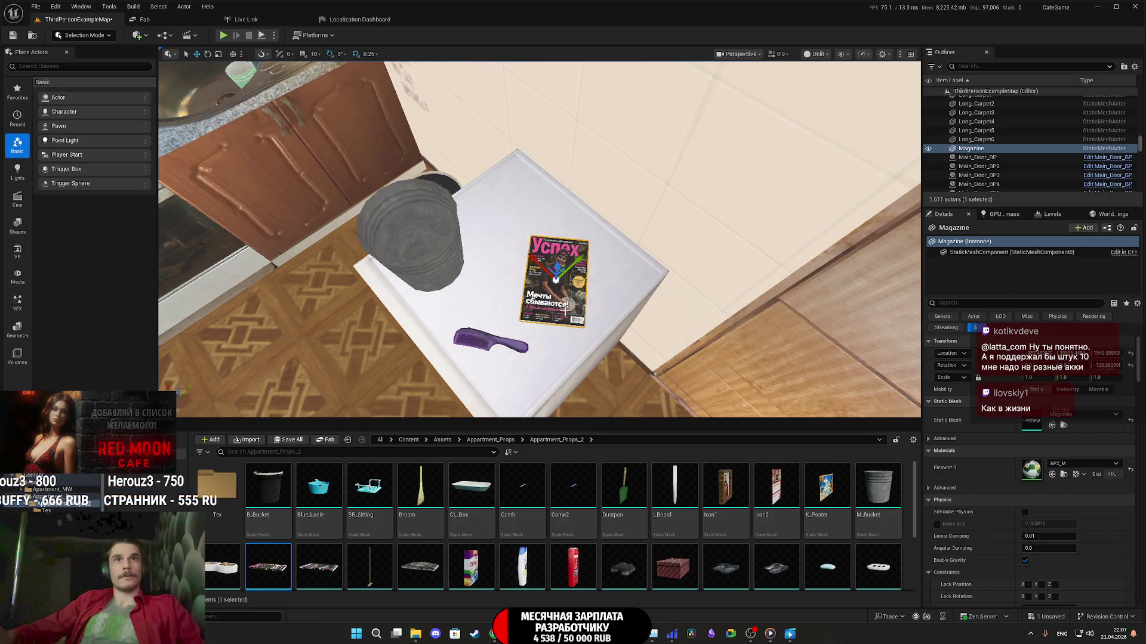
pyautogui.moveTo(495, 229)
pyautogui.mouseDown()
pyautogui.moveTo(494, 179)
pyautogui.moveTo(526, 255)
pyautogui.mouseUp()
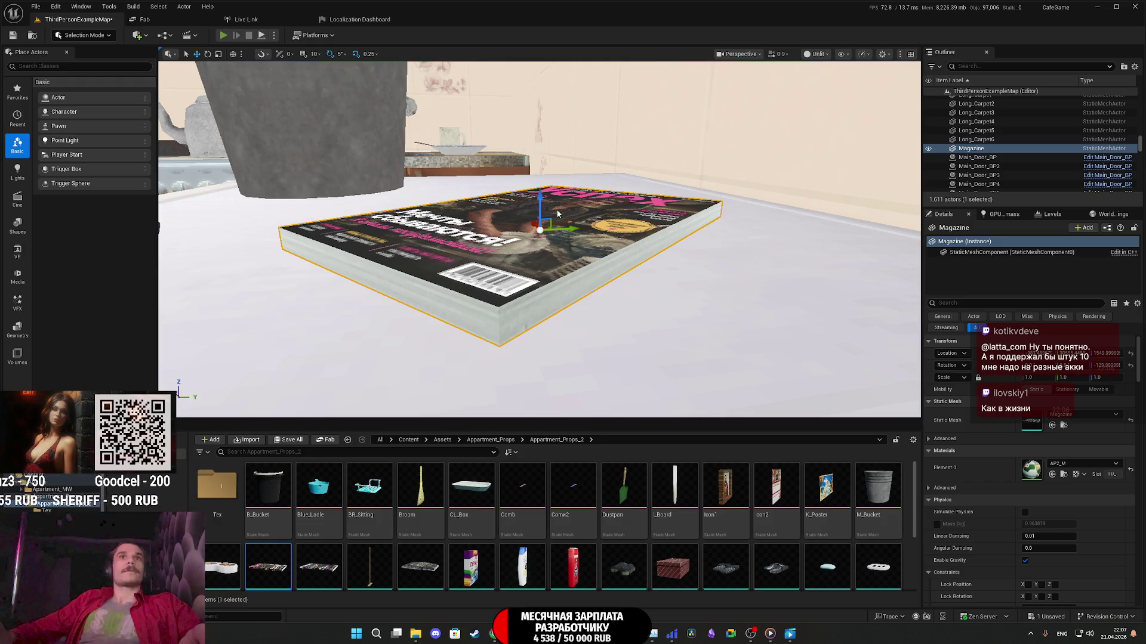
pyautogui.hotkey('alt', 'p')
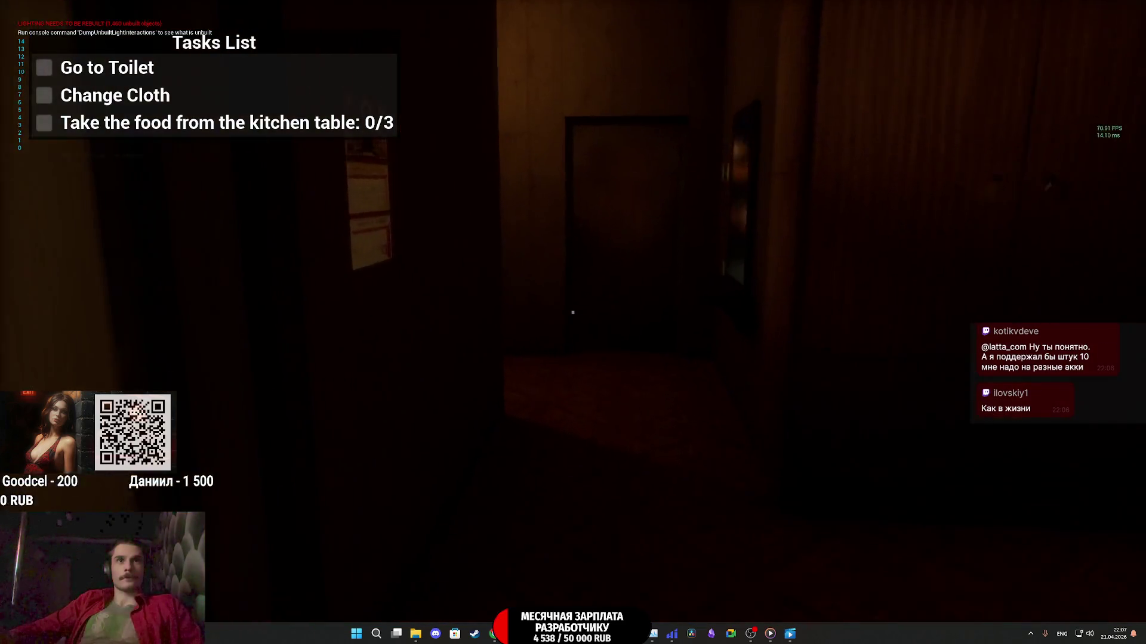
# Step: Walk to the washing machine and inspect the magazine from several angles, then exit play
pyautogui.press('w')
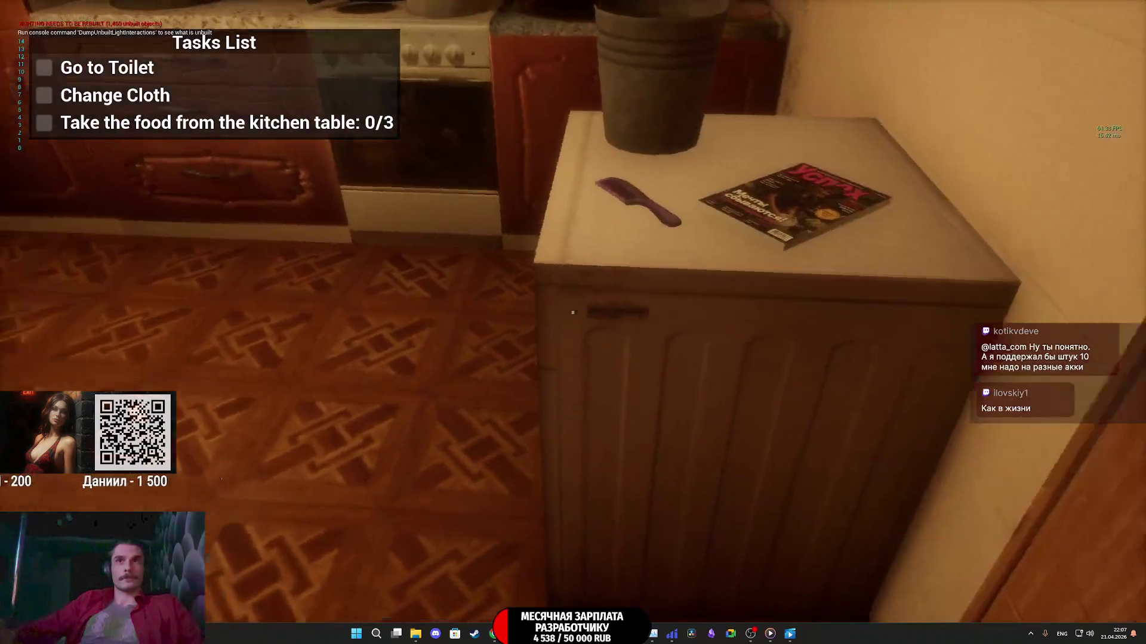
pyautogui.press('w')
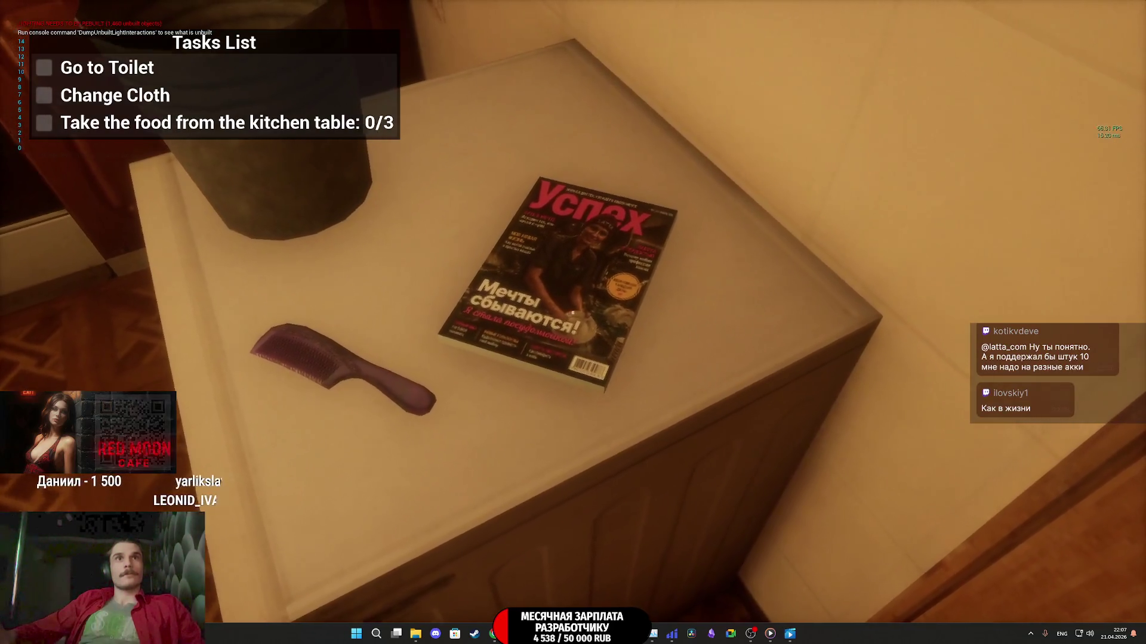
pyautogui.press('d')
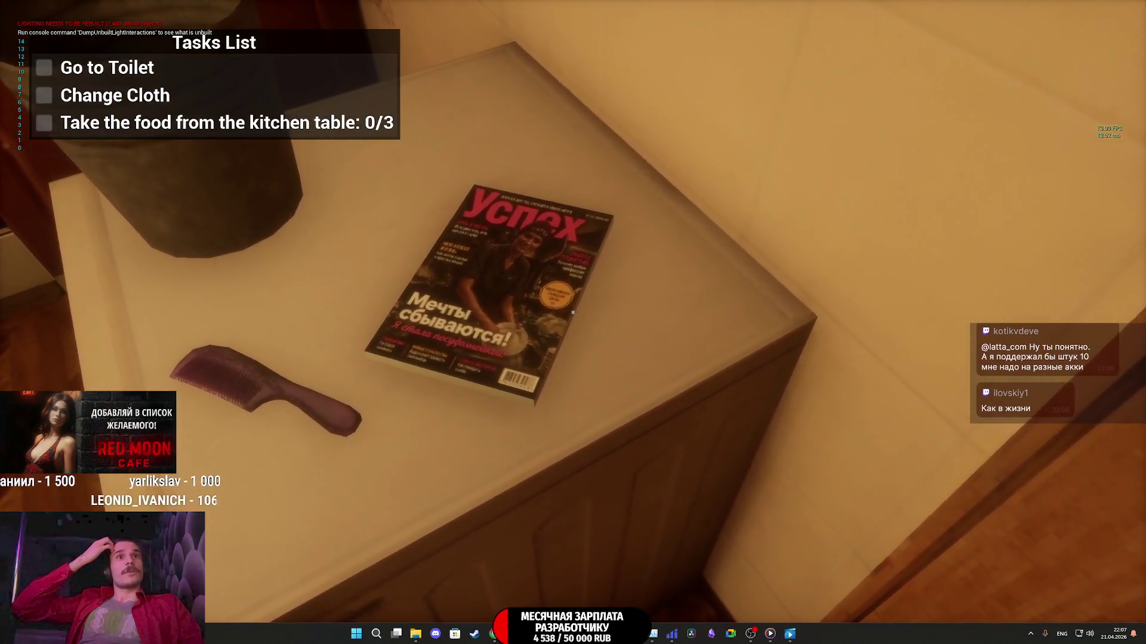
pyautogui.press('d')
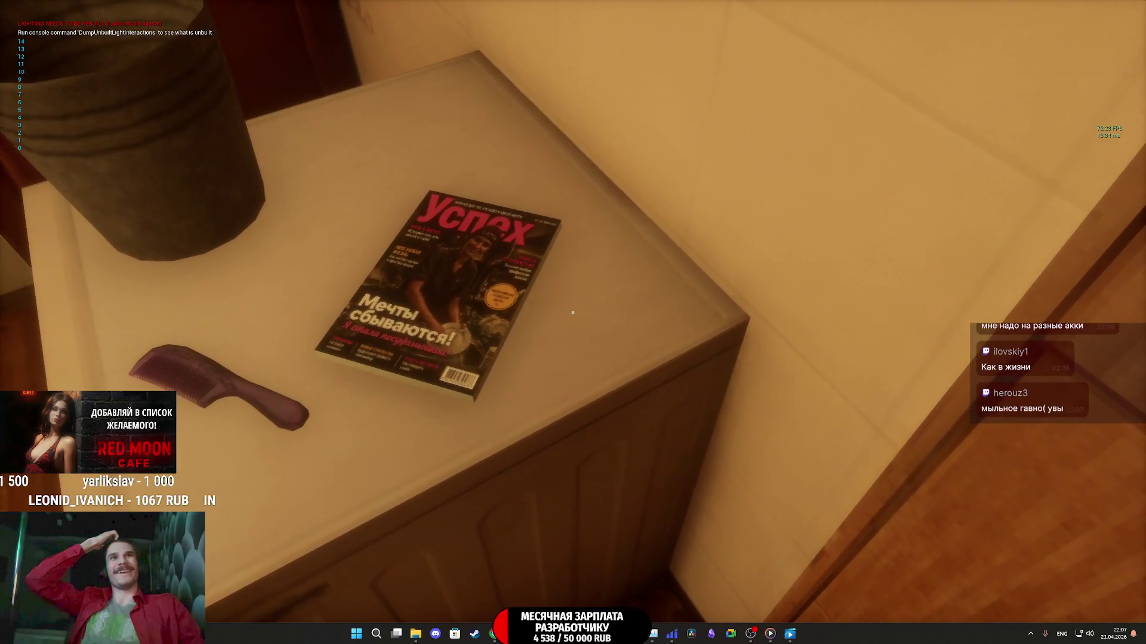
pyautogui.press('s')
pyautogui.press('w')
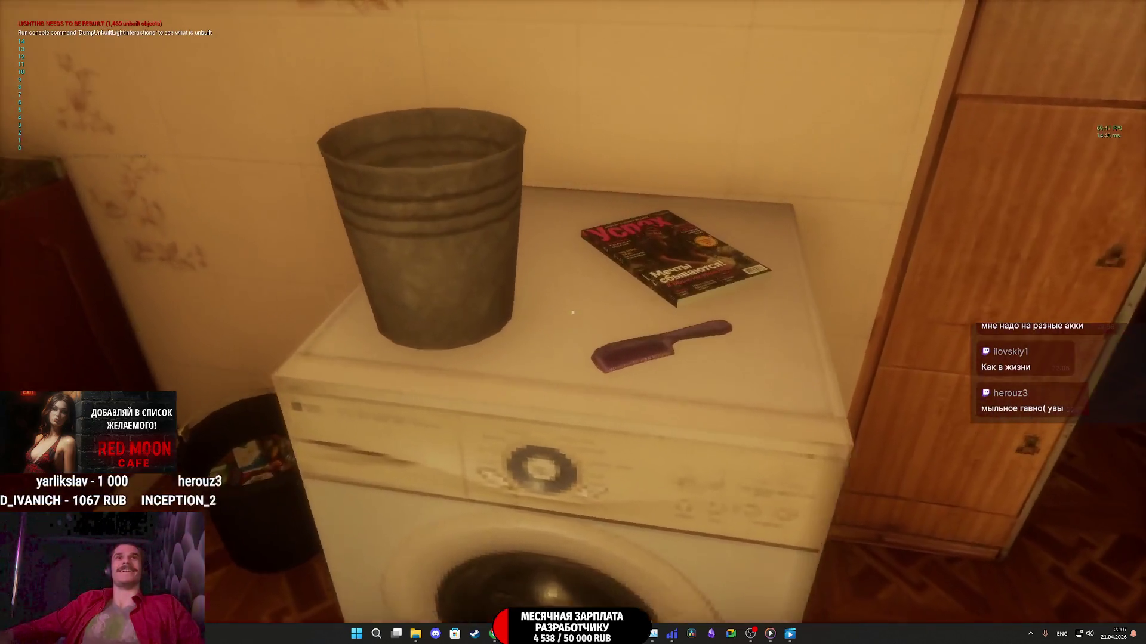
pyautogui.press('Escape')
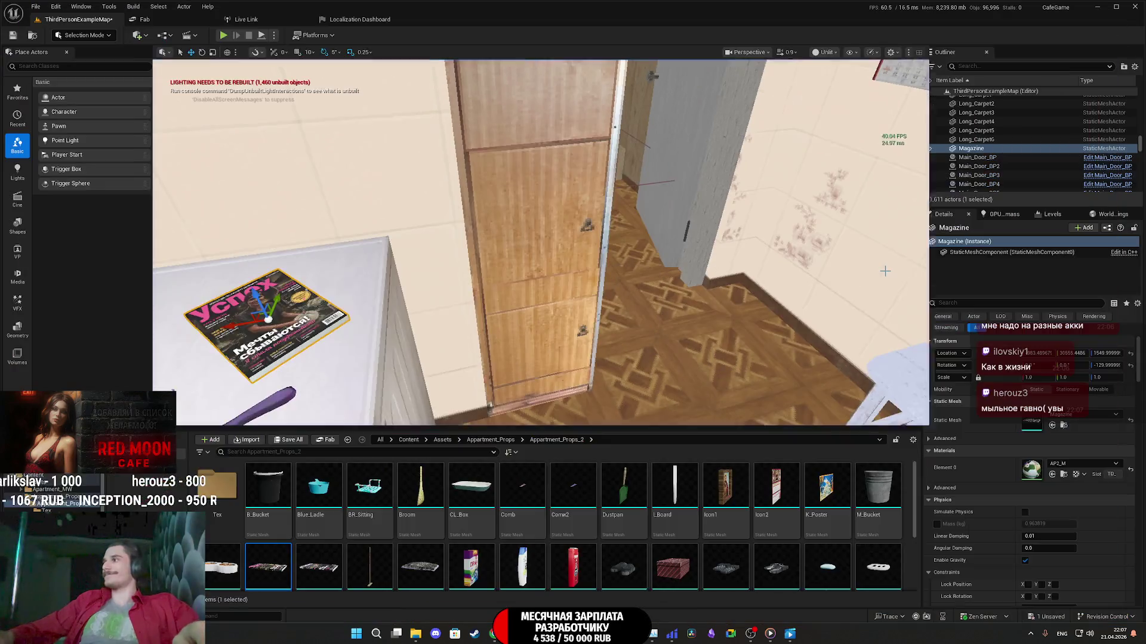
# Step: Save the level with the new magazine and switch over to the Twitch dashboard
pyautogui.click(298, 440)
pyautogui.click(640, 420)
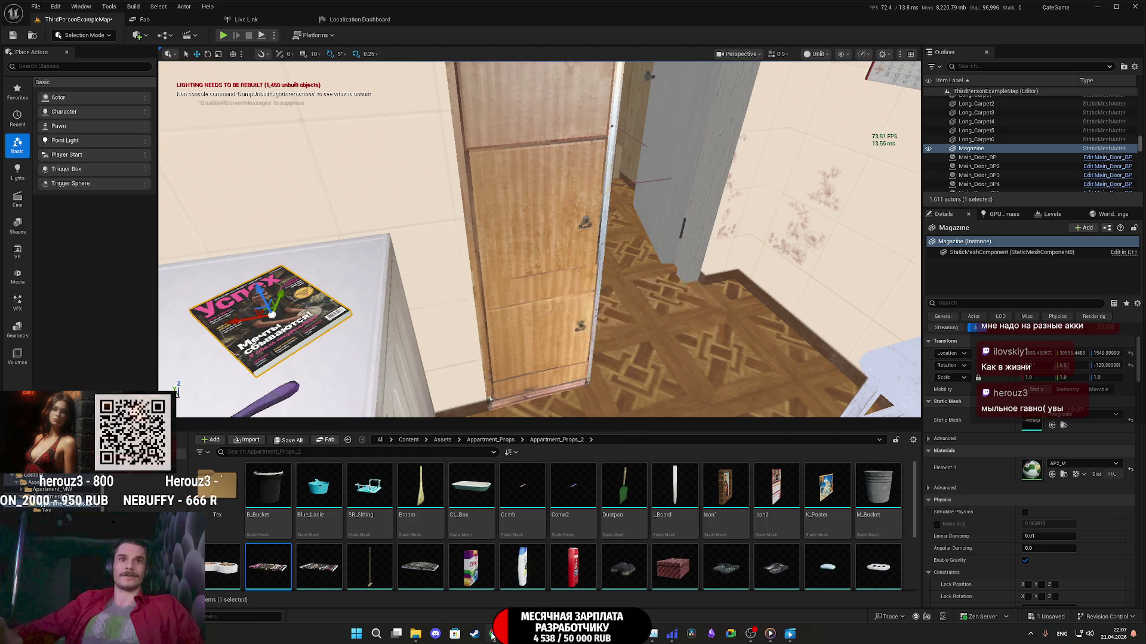
pyautogui.hotkey('alt', 'Tab')
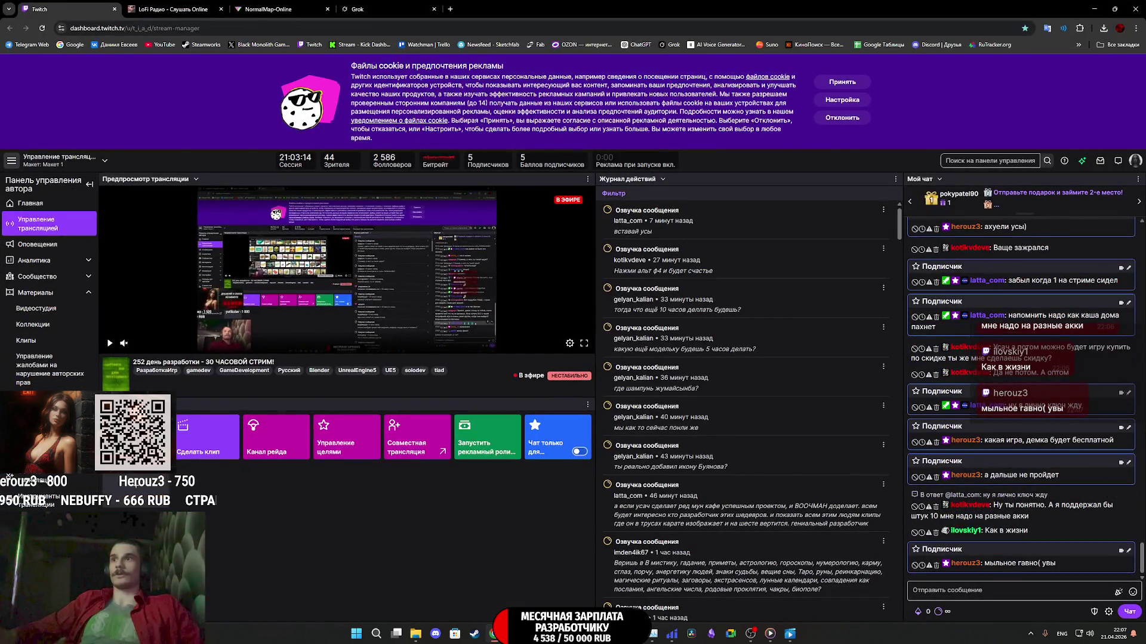
# Step: Bring up the browser tab playing the House of Air music video
pyautogui.hotkey('alt', 'Left')
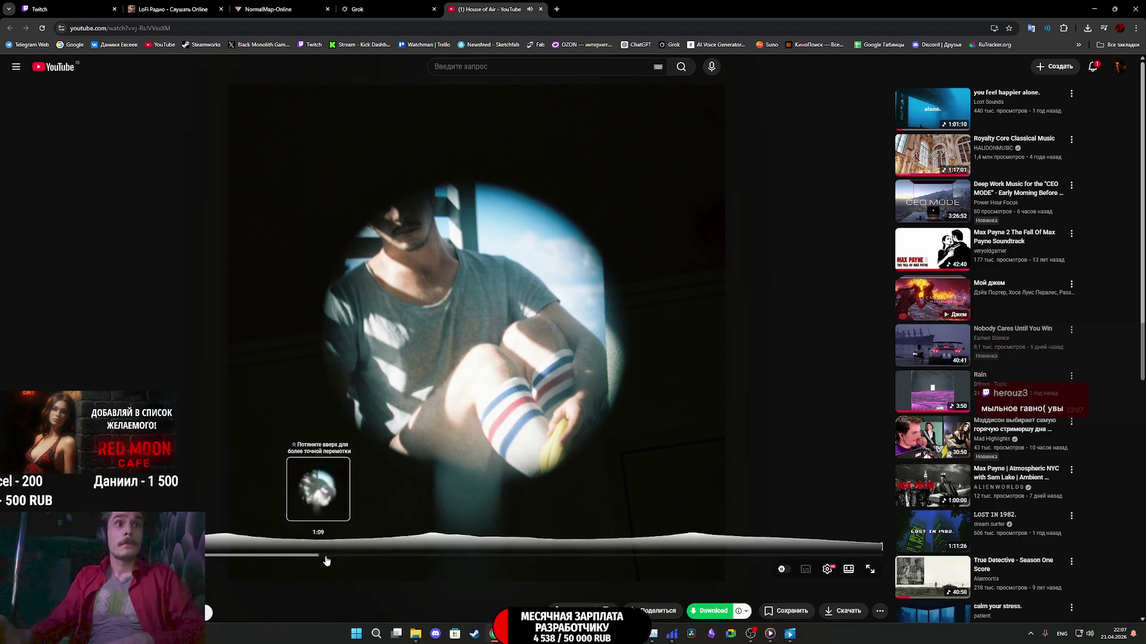
# Step: Skip ahead in the House of Air video, then browse its 331 comments and return to the player
pyautogui.moveTo(314, 555); pyautogui.dragTo(570, 560)
pyautogui.scroll(-2, 327, 602)
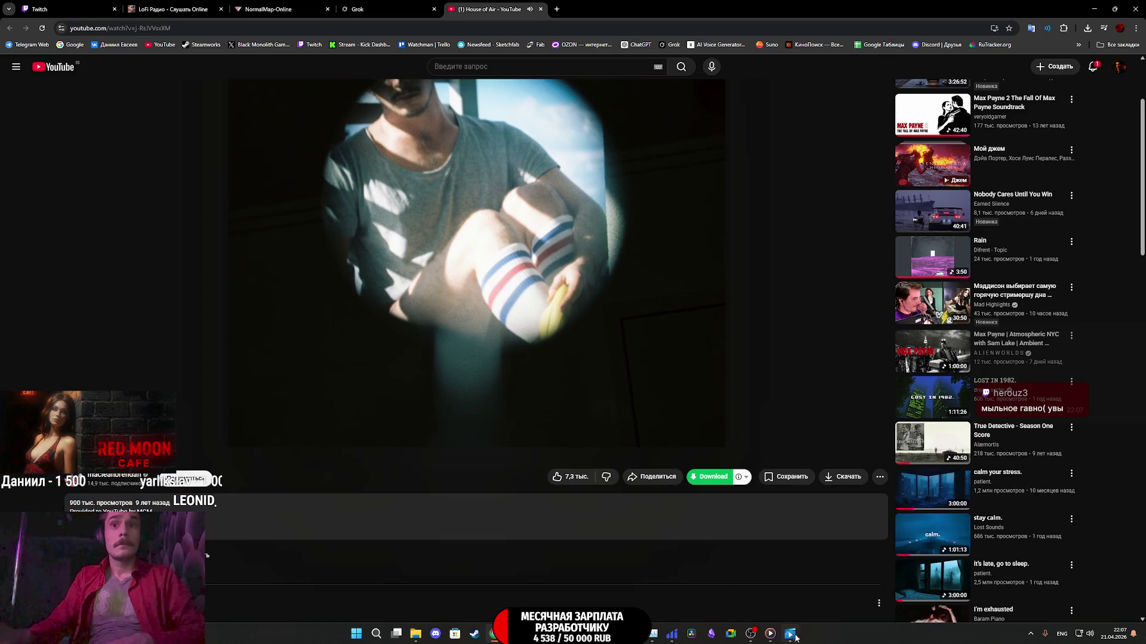
pyautogui.moveTo(790, 635)
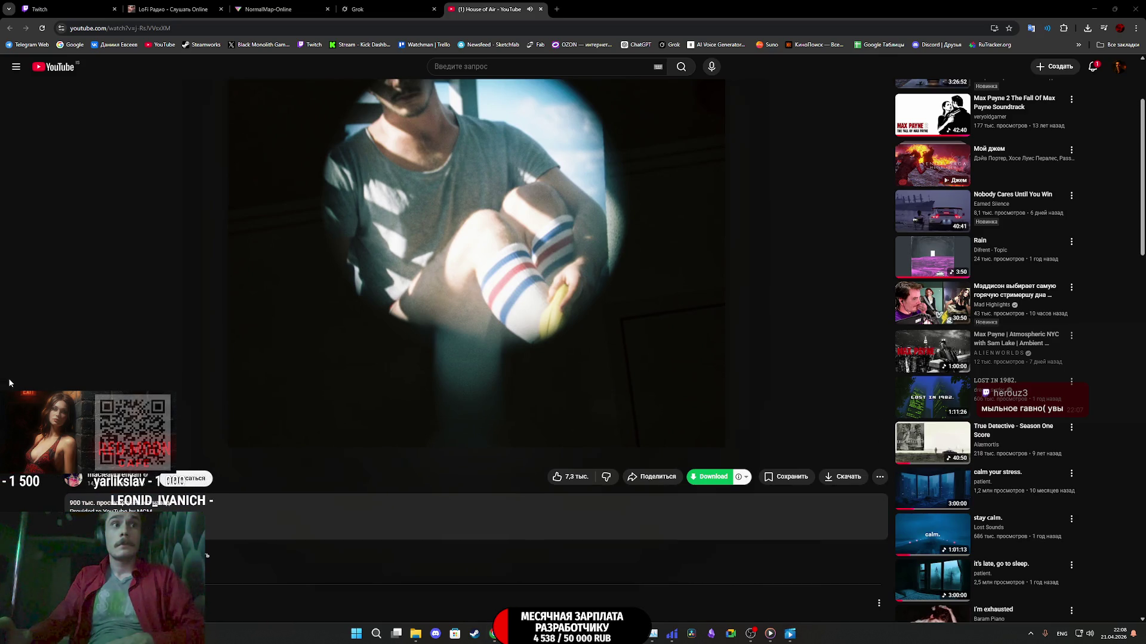
pyautogui.scroll(-1, 620, 362)
pyautogui.scroll(-2, 478, 352)
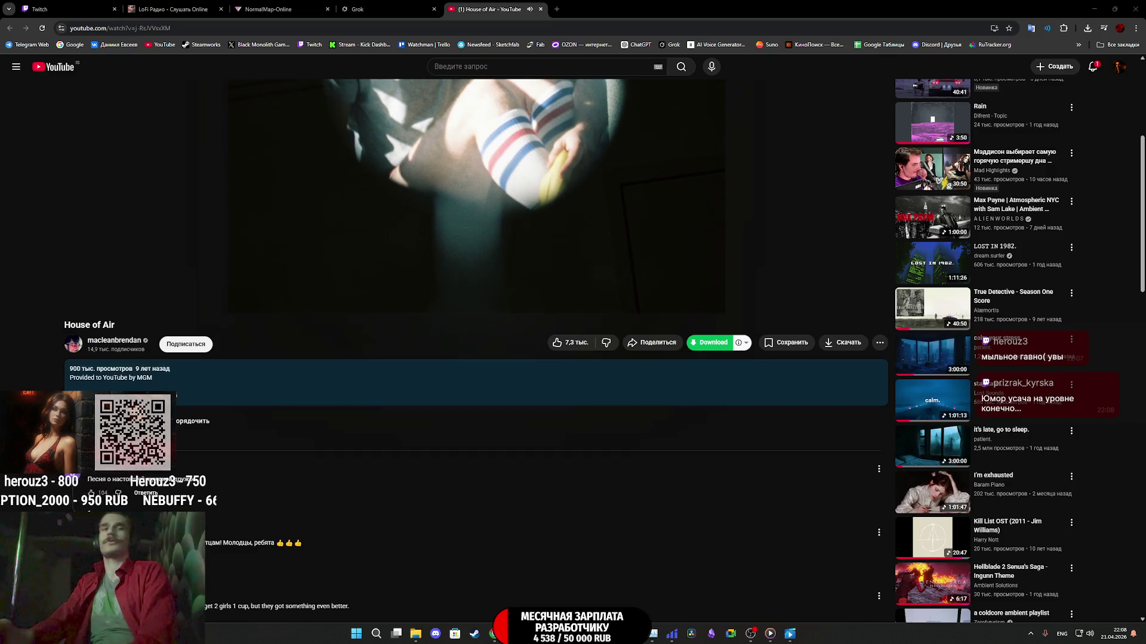
pyautogui.scroll(-2, 222, 481)
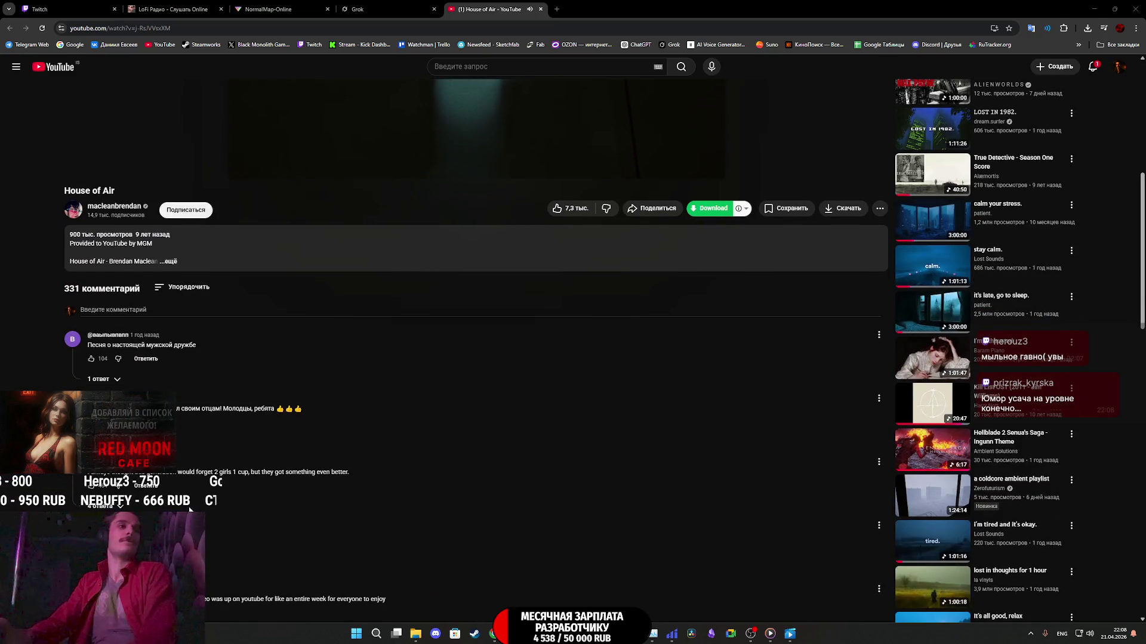
pyautogui.scroll(-1, 222, 481)
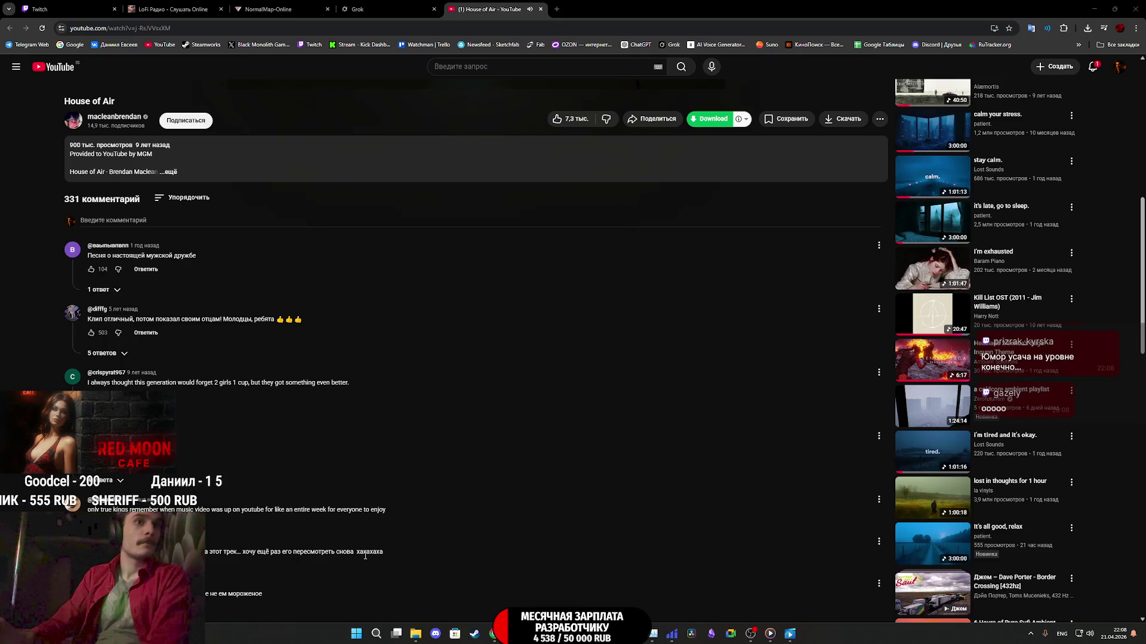
pyautogui.scroll(8, 364, 554)
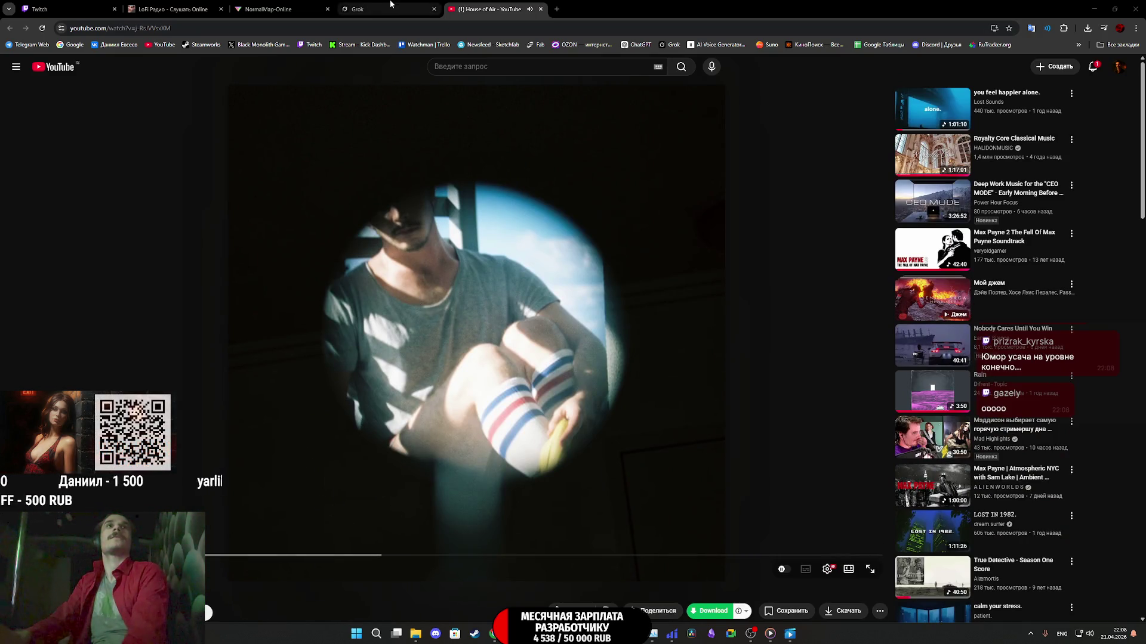
# Step: Visit the Twitch stream dashboard, then go back to the CafeGame Unreal Editor window
pyautogui.click(66, 9)
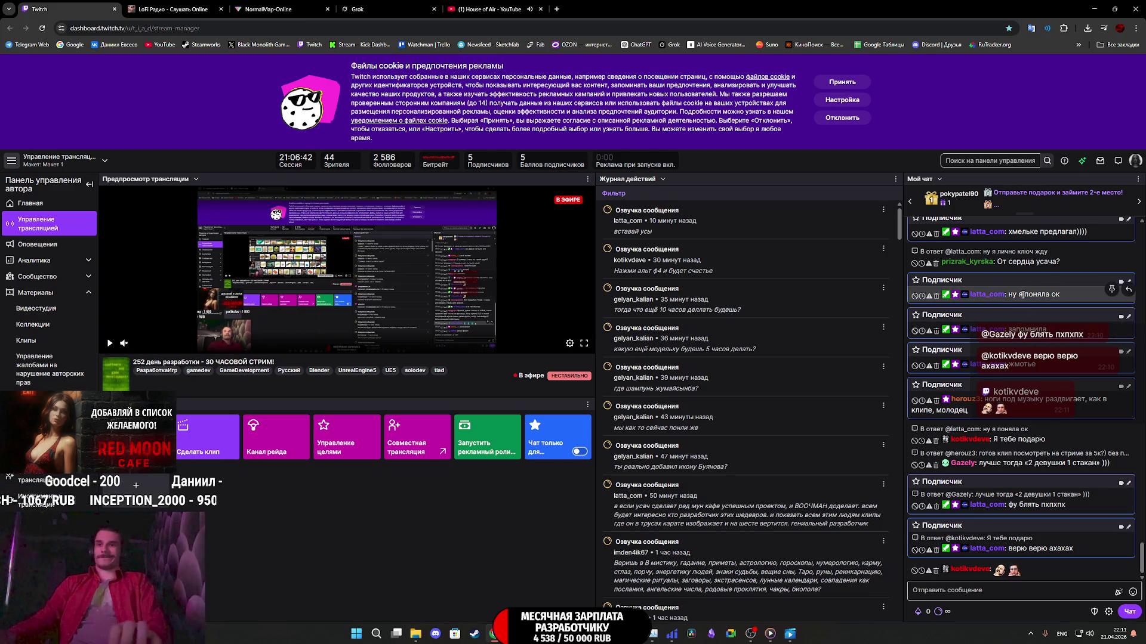
pyautogui.moveTo(791, 636)
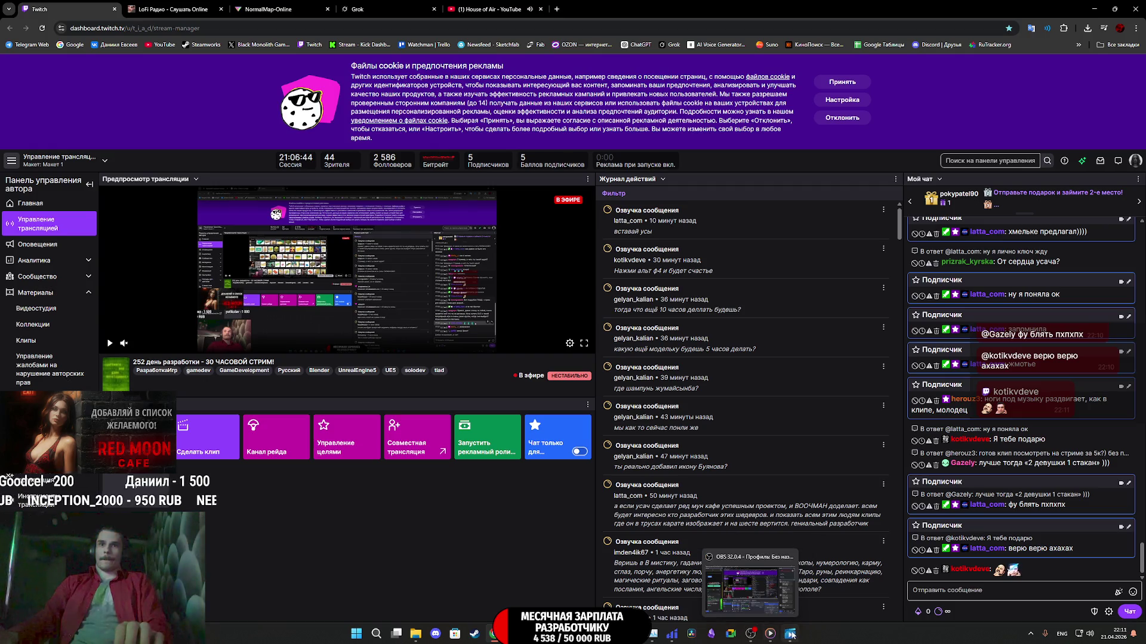
pyautogui.moveTo(534, 634)
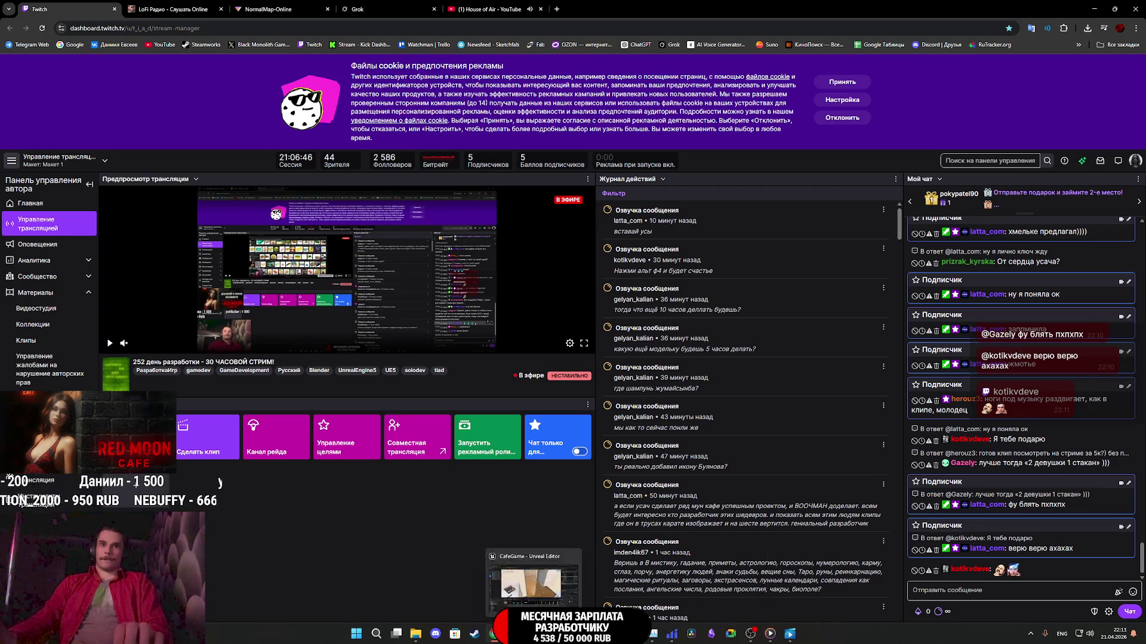
pyautogui.click(533, 582)
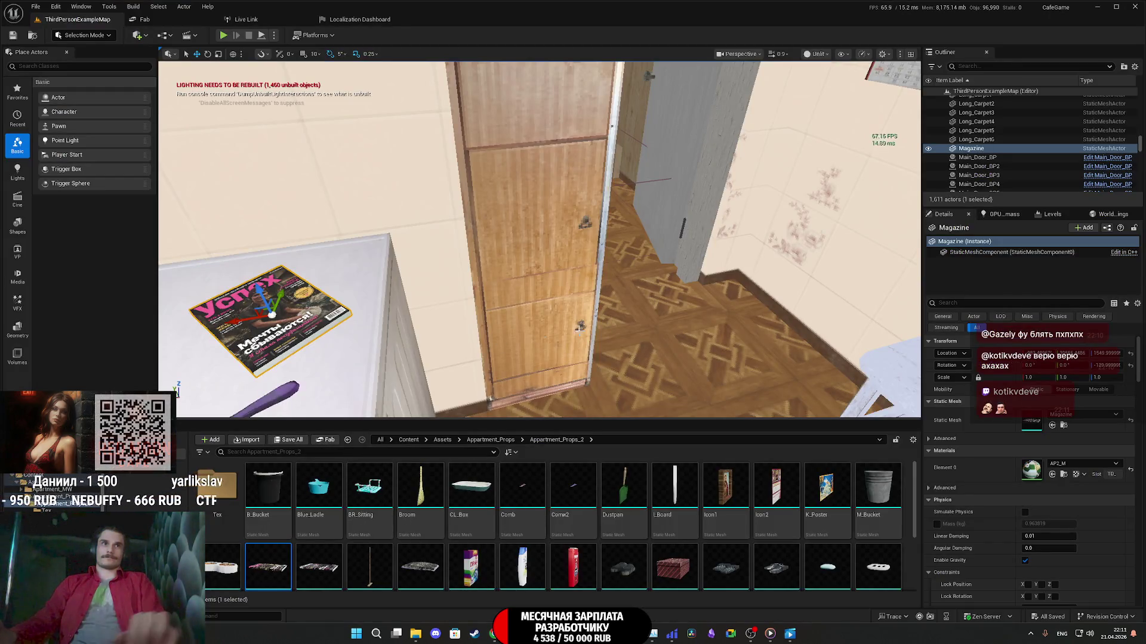
# Step: Rotate the Matress_a_LOD0 mattress -180° and stand it against the green wall by the door
pyautogui.moveTo(540, 238)
pyautogui.mouseDown()
pyautogui.moveTo(483, 241)
pyautogui.moveTo(546, 229)
pyautogui.moveTo(500, 245)
pyautogui.moveTo(519, 251)
pyautogui.moveTo(513, 239)
pyautogui.moveTo(465, 237)
pyautogui.moveTo(501, 247)
pyautogui.moveTo(458, 272)
pyautogui.moveTo(496, 259)
pyautogui.mouseUp()
pyautogui.click(509, 267)
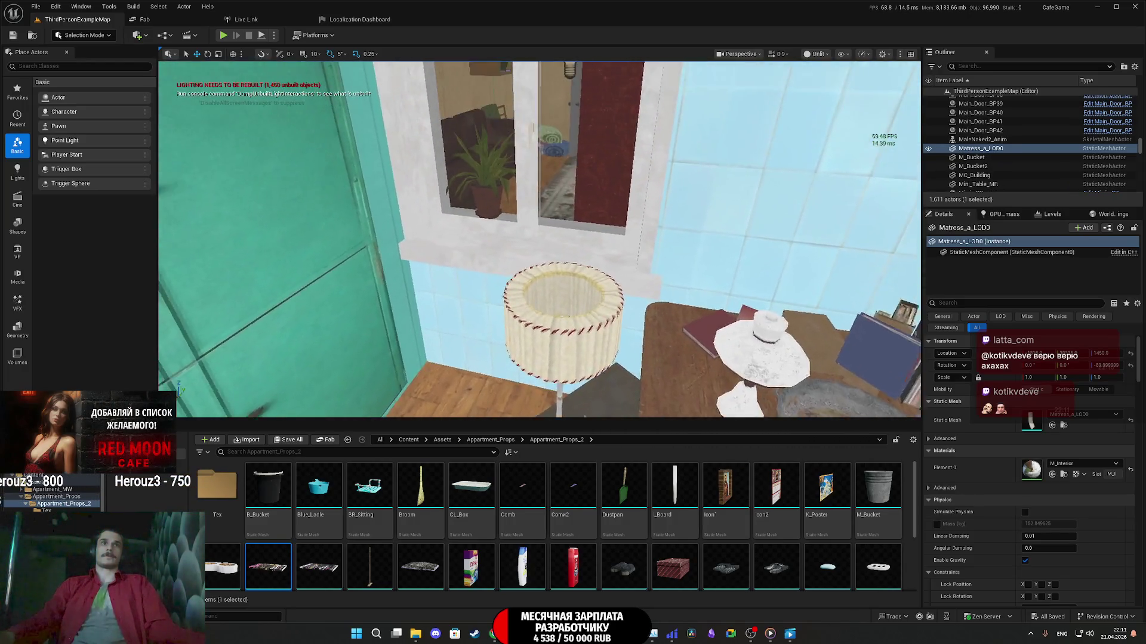
pyautogui.press('e')
pyautogui.moveTo(722, 345)
pyautogui.mouseDown()
pyautogui.moveTo(652, 311)
pyautogui.moveTo(686, 334)
pyautogui.moveTo(582, 305)
pyautogui.moveTo(244, 322)
pyautogui.mouseUp()
pyautogui.press('w')
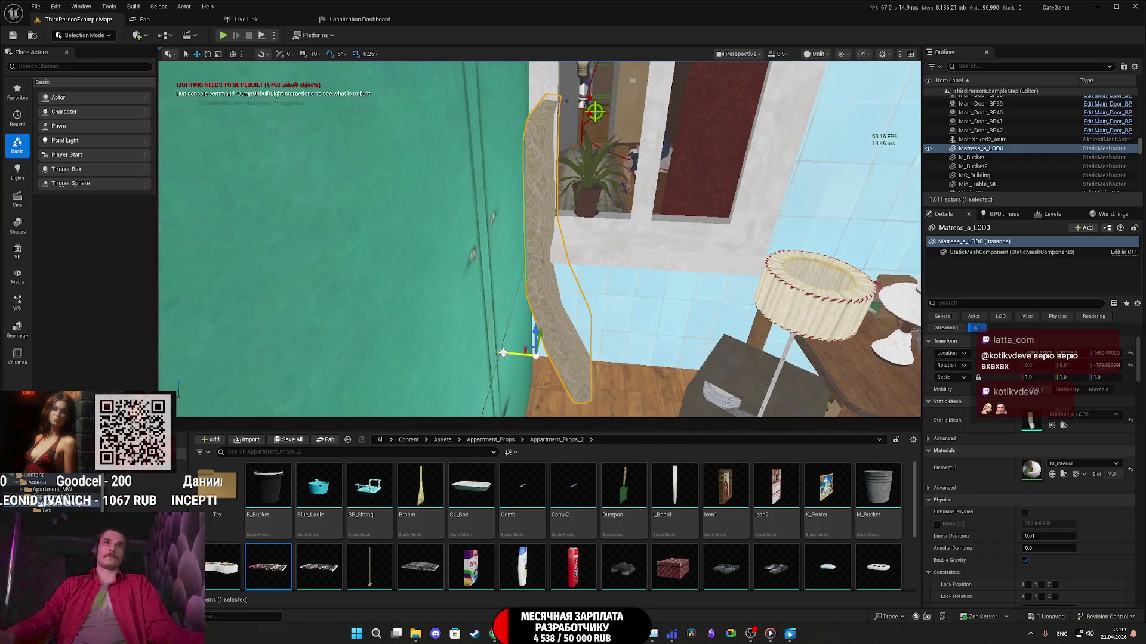
pyautogui.moveTo(331, 372); pyautogui.dragTo(334, 310)
pyautogui.moveTo(686, 311)
pyautogui.mouseDown()
pyautogui.moveTo(686, 256)
pyautogui.moveTo(502, 249)
pyautogui.moveTo(793, 263)
pyautogui.moveTo(679, 261)
pyautogui.mouseUp()
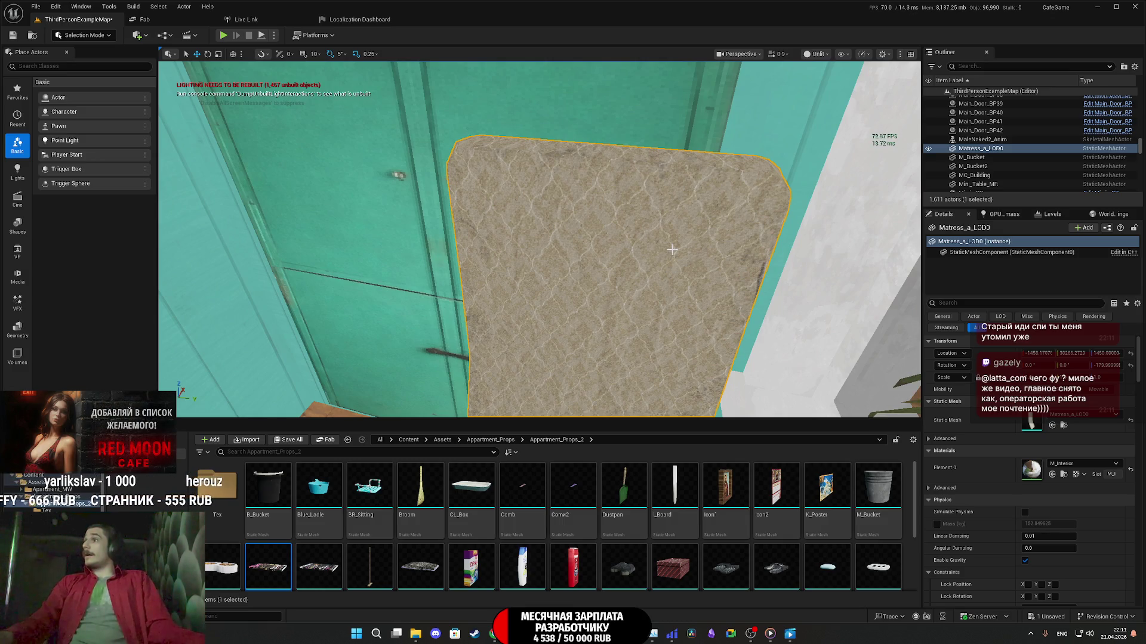
# Step: In Chrome, close the House of Air YouTube tab
pyautogui.moveTo(796, 636)
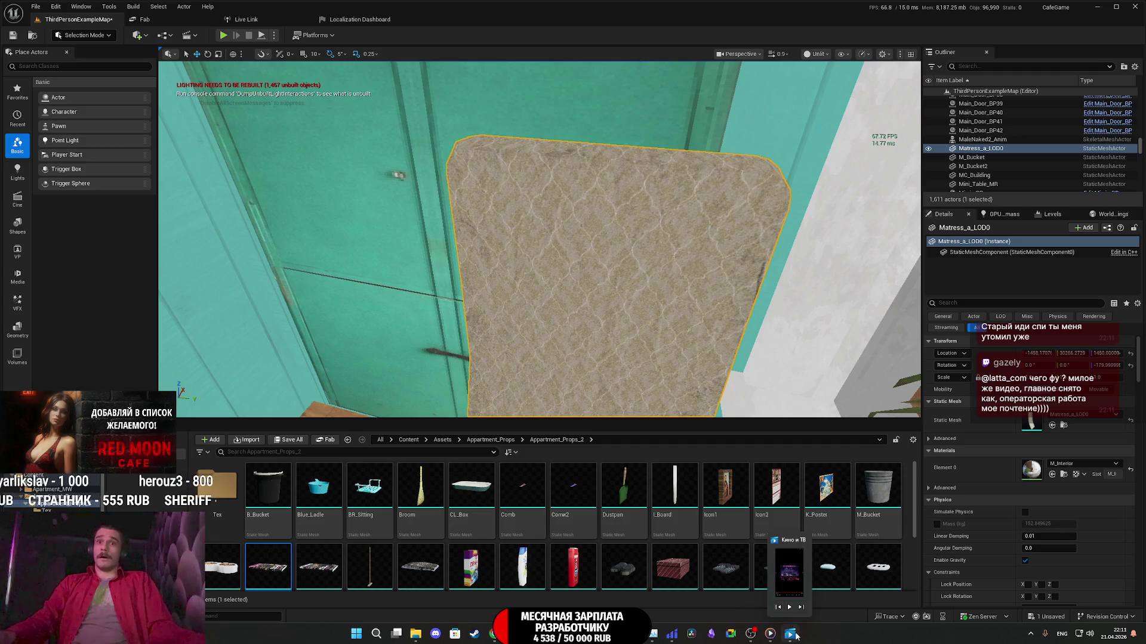
pyautogui.click(495, 633)
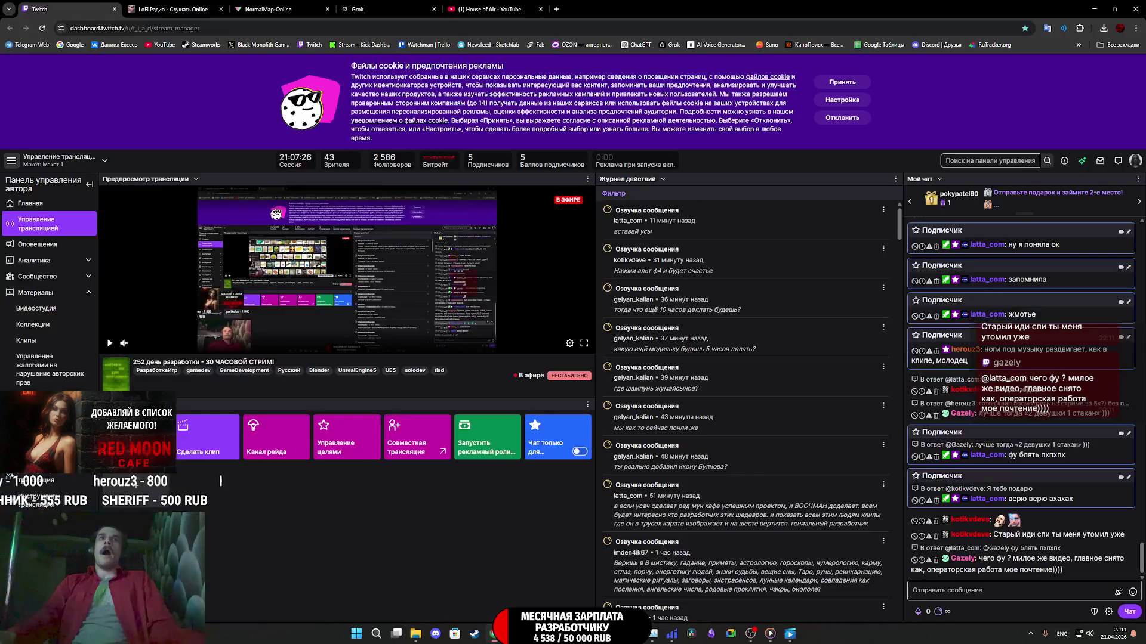
pyautogui.click(485, 10)
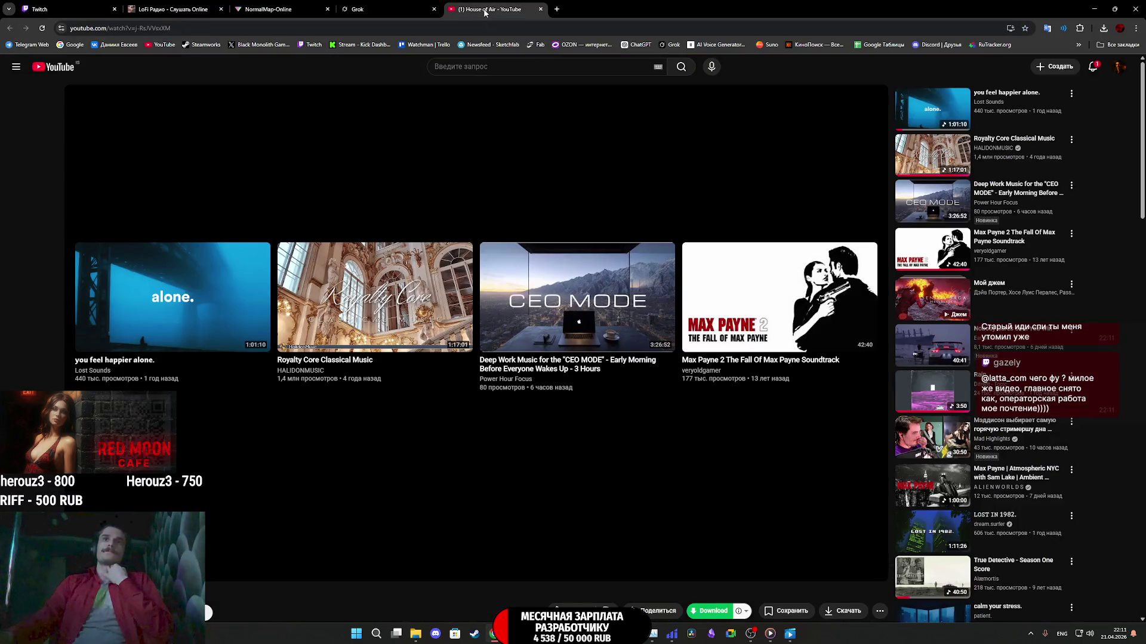
pyautogui.middleClick(485, 11)
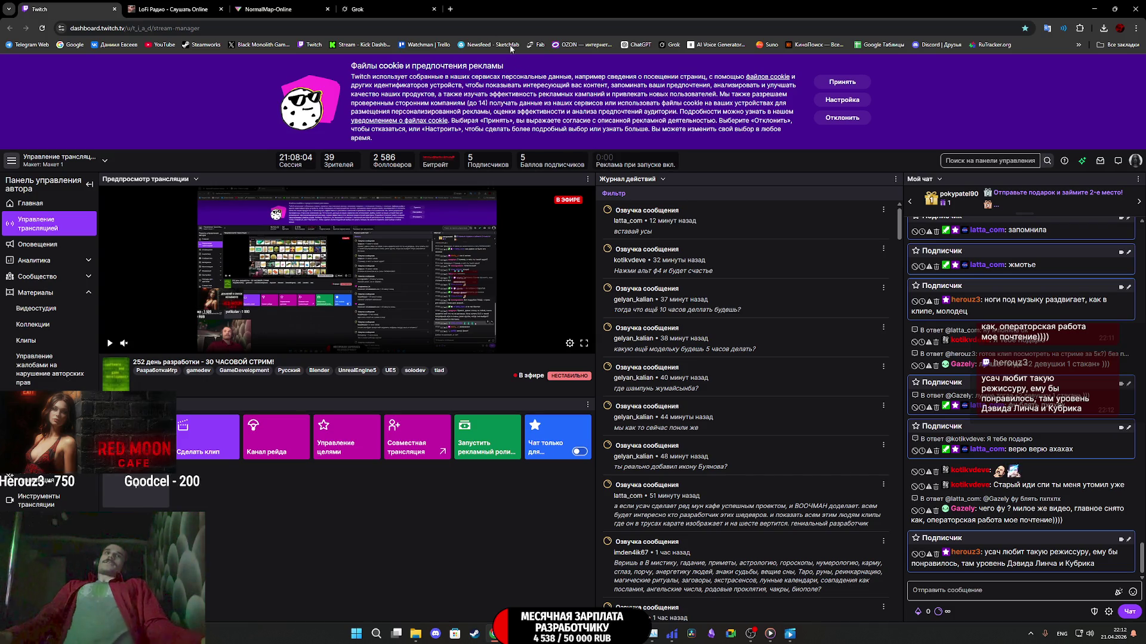
# Step: Close the Grok tab, pass through the LoFi and Twitch tabs, and return to Unreal Editor
pyautogui.click(388, 9)
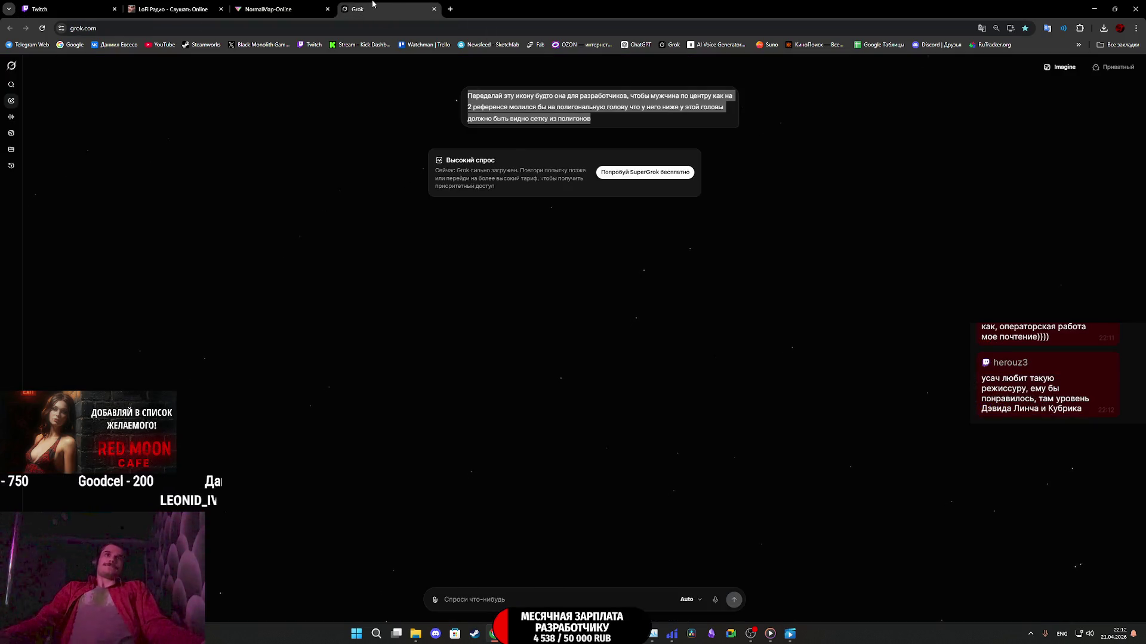
pyautogui.middleClick(372, 4)
pyautogui.click(196, 5)
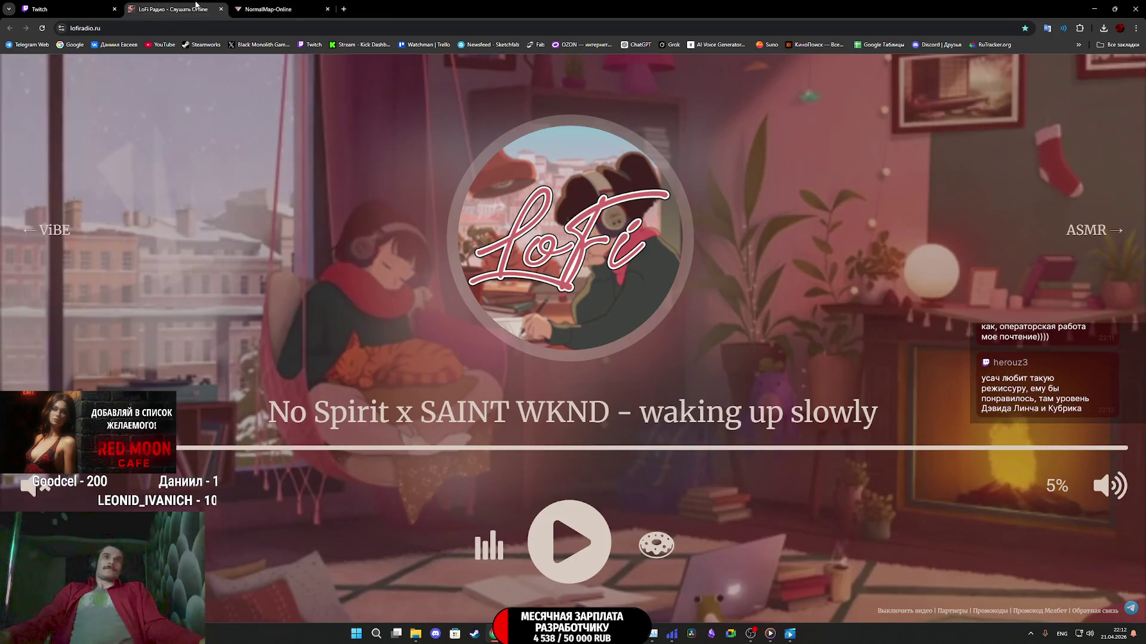
pyautogui.click(72, 9)
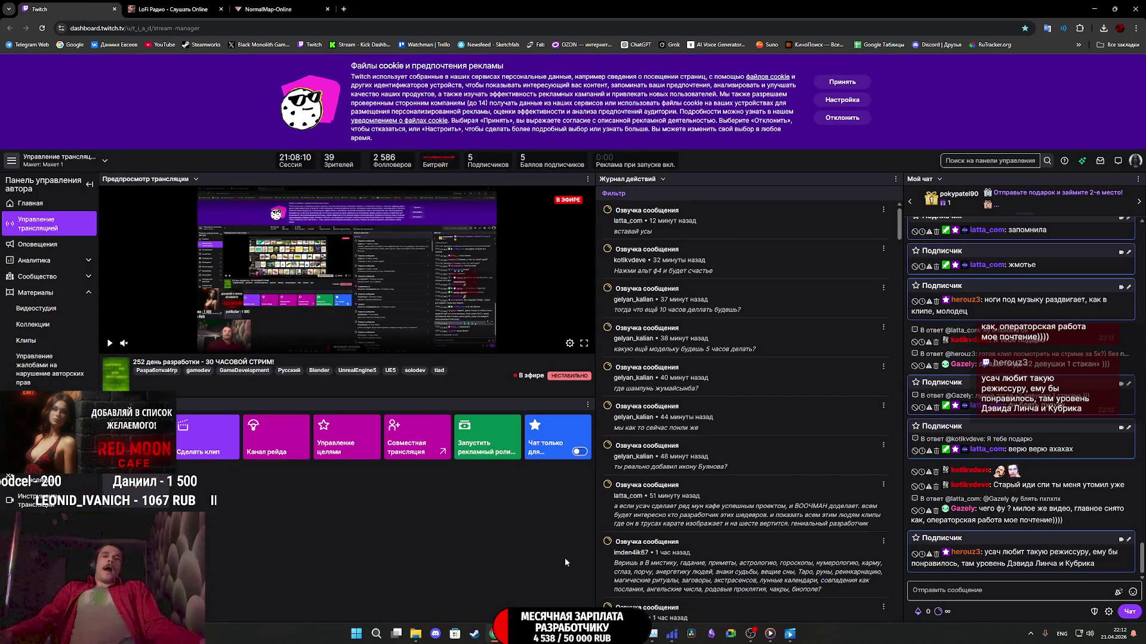
pyautogui.moveTo(771, 634)
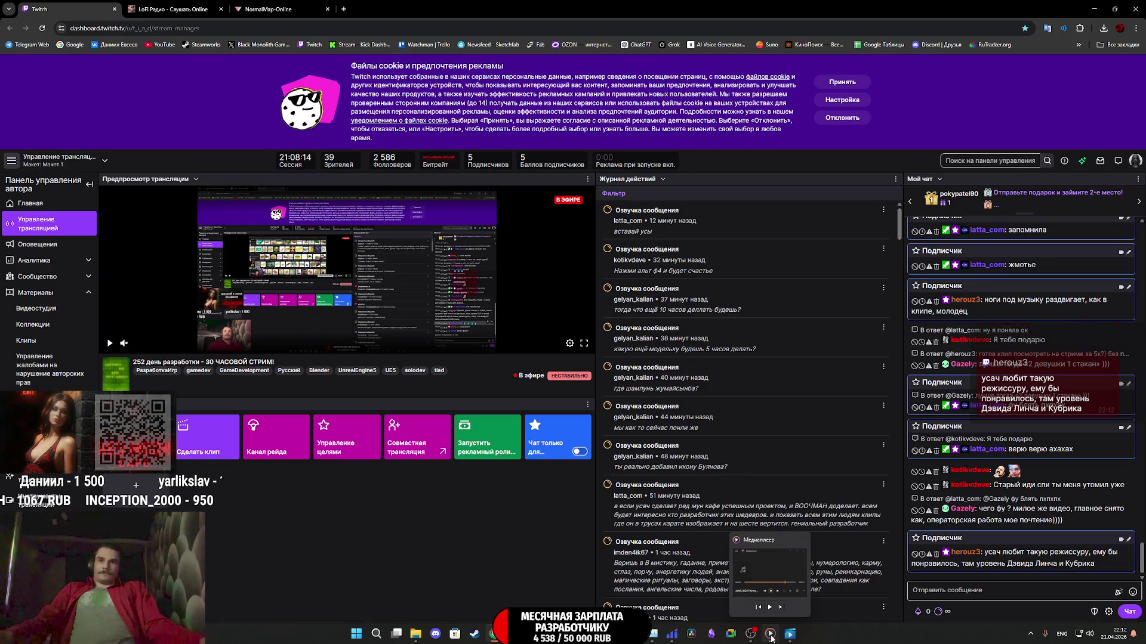
pyautogui.click(789, 633)
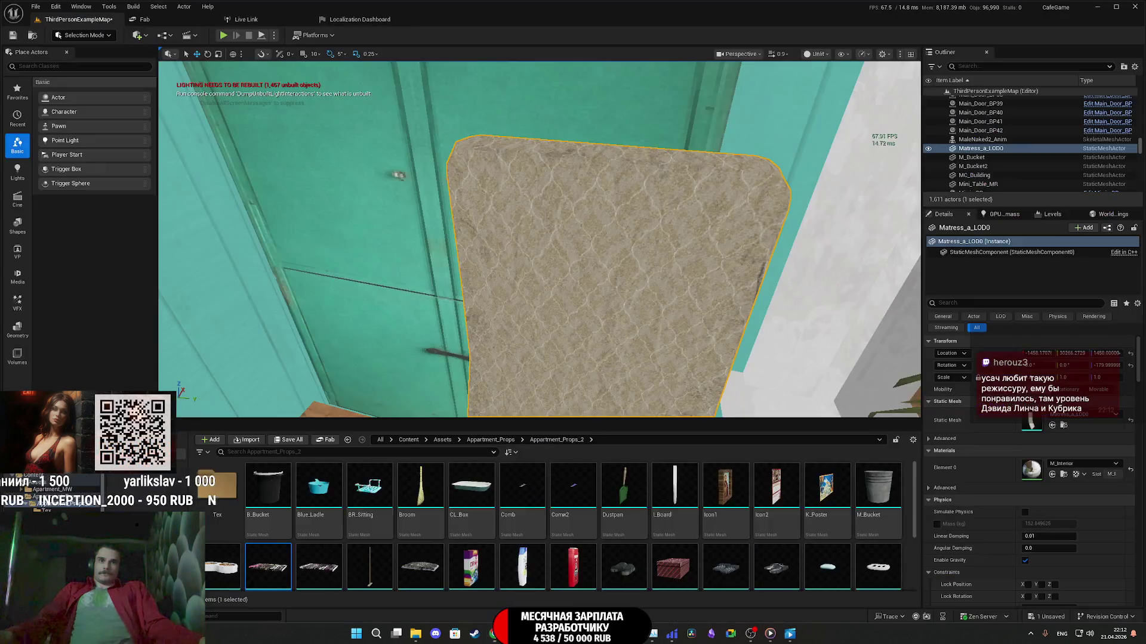
# Step: Save all content including ThirdPersonExampleMap, then fly the view around the room
pyautogui.click(287, 441)
pyautogui.click(645, 418)
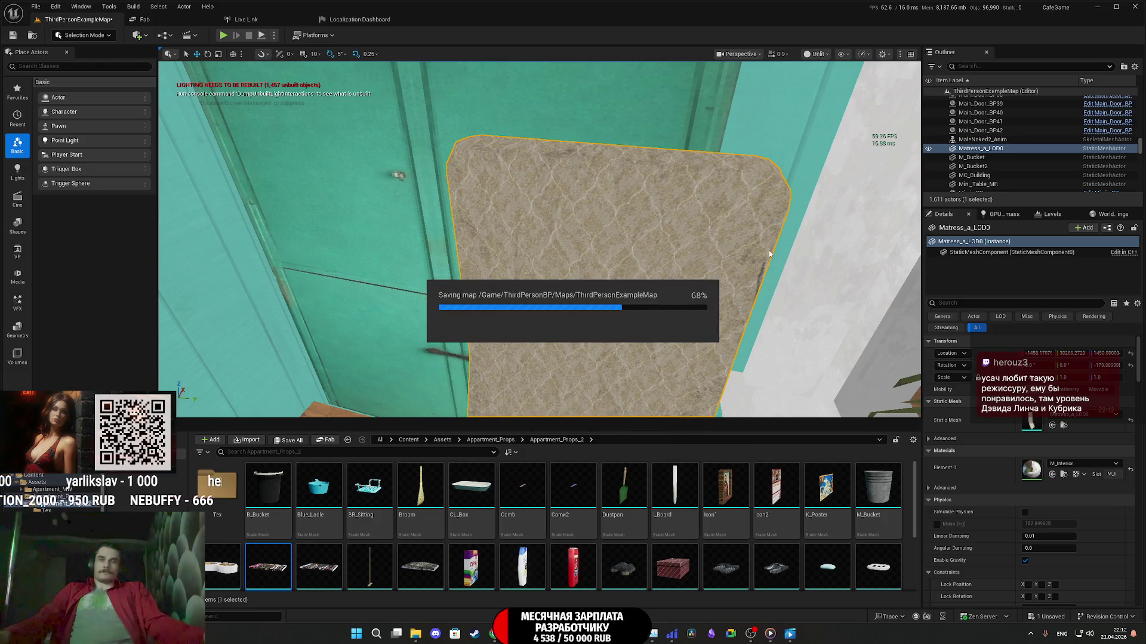
pyautogui.moveTo(540, 239)
pyautogui.mouseDown()
pyautogui.moveTo(540, 191)
pyautogui.moveTo(507, 200)
pyautogui.mouseUp()
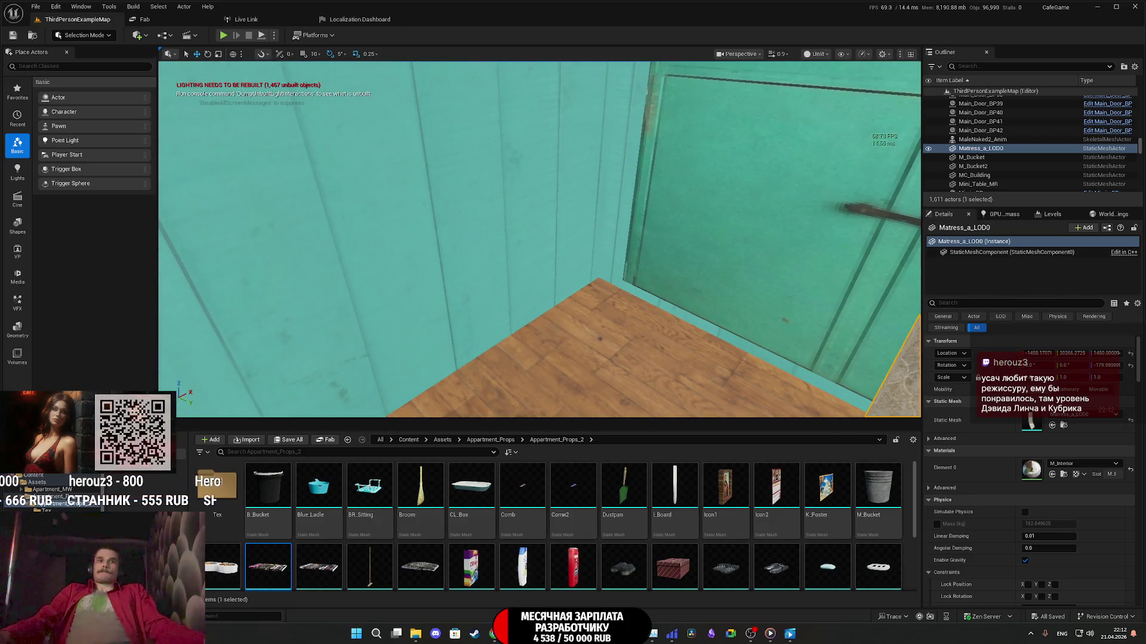
pyautogui.moveTo(507, 200)
pyautogui.mouseDown()
pyautogui.moveTo(421, 203)
pyautogui.moveTo(384, 219)
pyautogui.mouseUp()
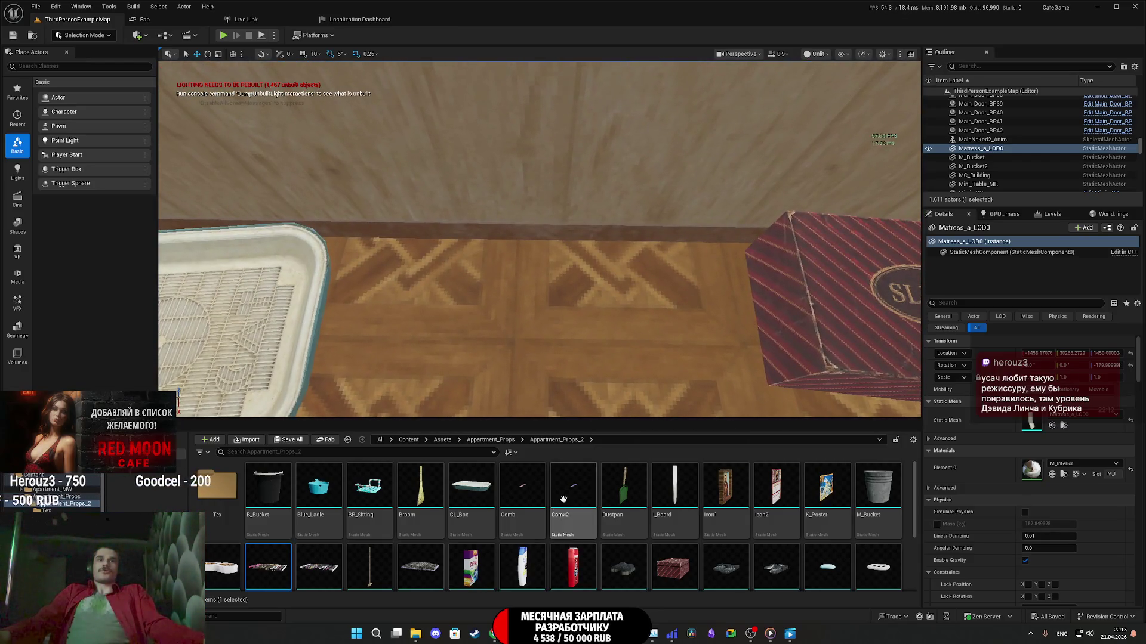
# Step: Place the M_Cat double bowl on the floor, scale it slightly, and turn it about -95°
pyautogui.moveTo(210, 565)
pyautogui.mouseDown()
pyautogui.moveTo(501, 388)
pyautogui.moveTo(517, 322)
pyautogui.mouseUp()
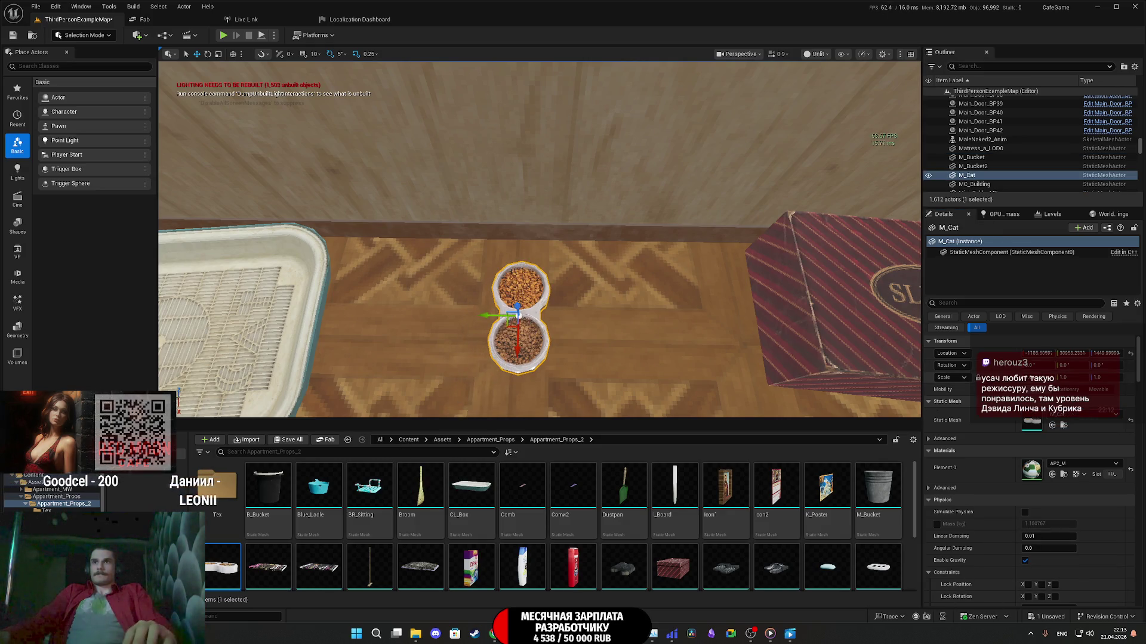
pyautogui.moveTo(1039, 377); pyautogui.dragTo(1042, 377)
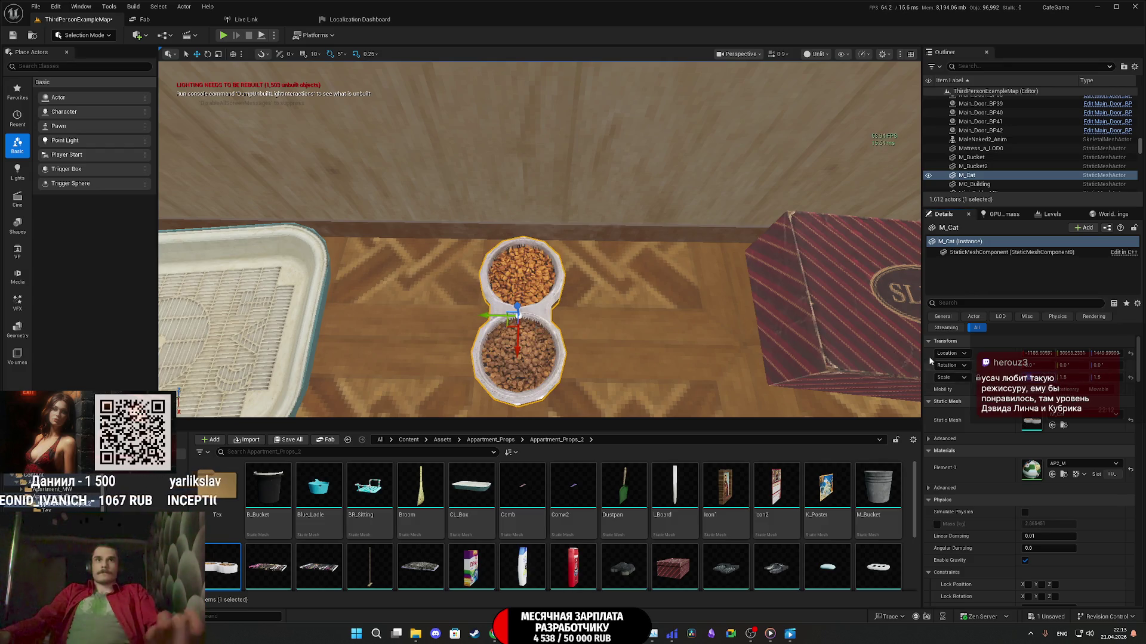
pyautogui.press('f')
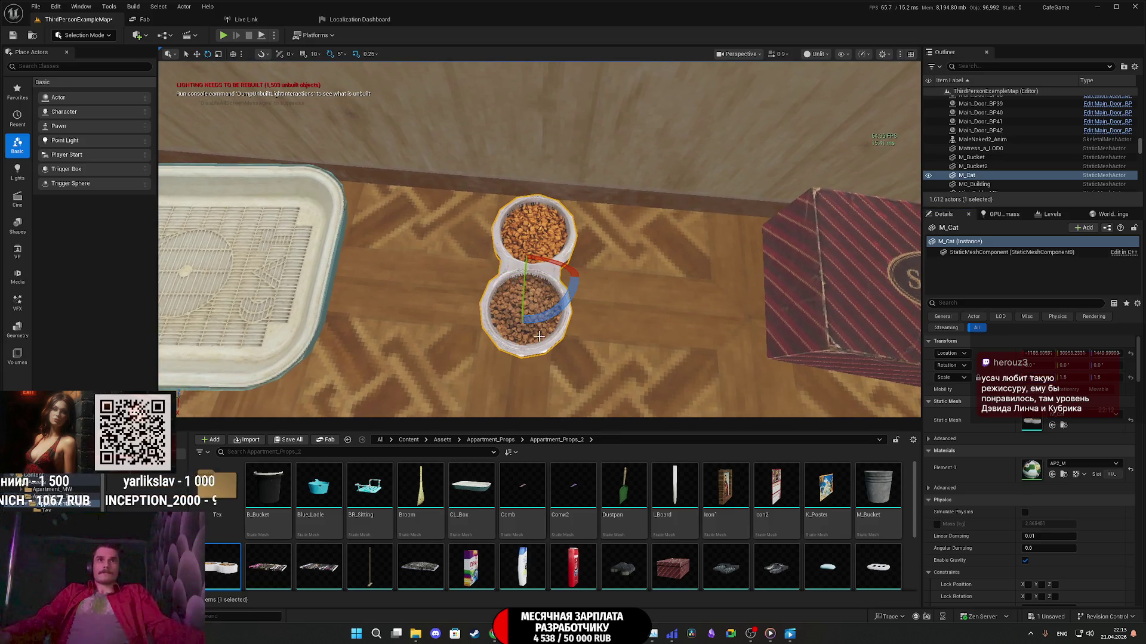
pyautogui.press('e')
pyautogui.moveTo(538, 325); pyautogui.dragTo(594, 327)
pyautogui.press('w')
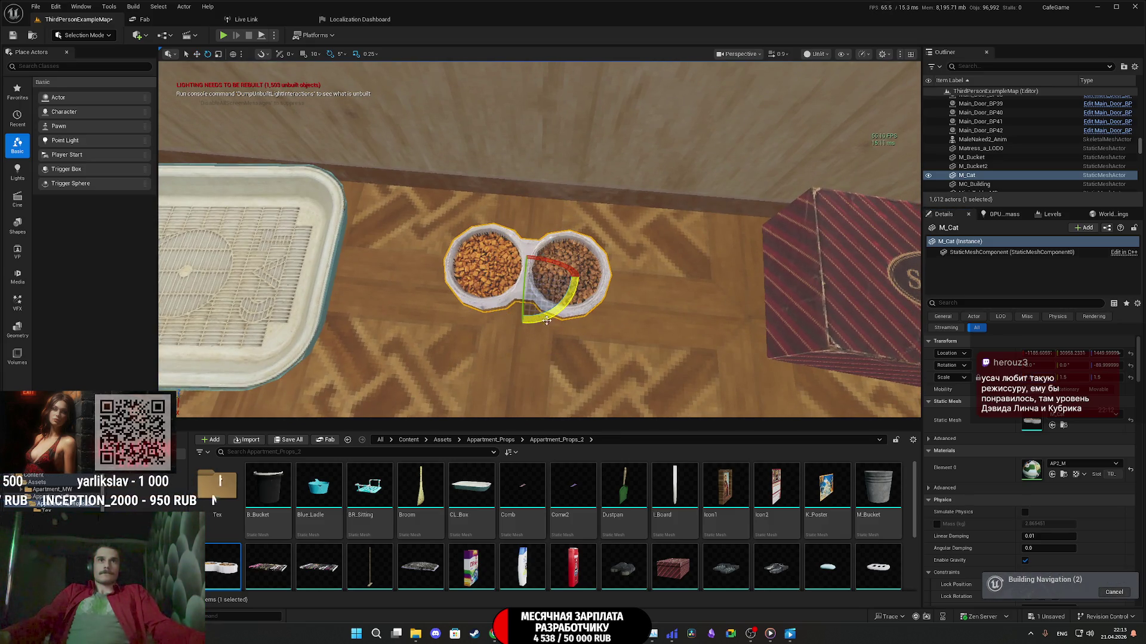
# Step: Slide the cat bowls toward the wall and lift them slightly into place
pyautogui.scroll(3, 540, 298)
pyautogui.moveTo(536, 358)
pyautogui.mouseDown()
pyautogui.moveTo(542, 277)
pyautogui.moveTo(490, 251)
pyautogui.moveTo(561, 269)
pyautogui.mouseUp()
pyautogui.scroll(2, 540, 268)
pyautogui.scroll(-5, 540, 269)
pyautogui.scroll(2, 540, 269)
pyautogui.scroll(5, 546, 294)
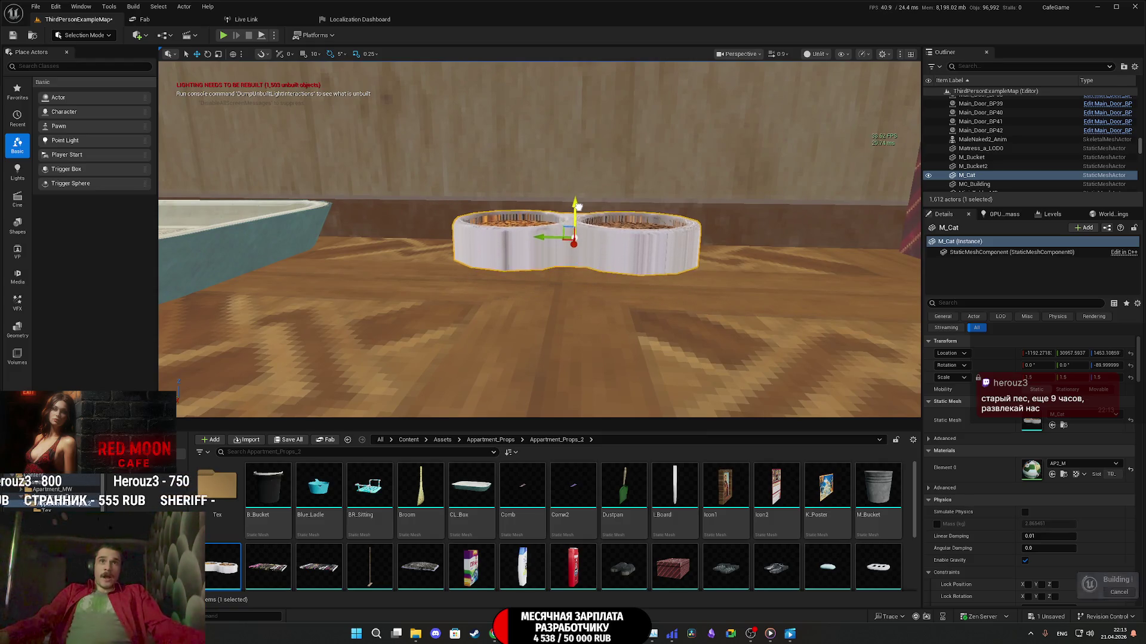
pyautogui.moveTo(578, 206); pyautogui.dragTo(578, 209)
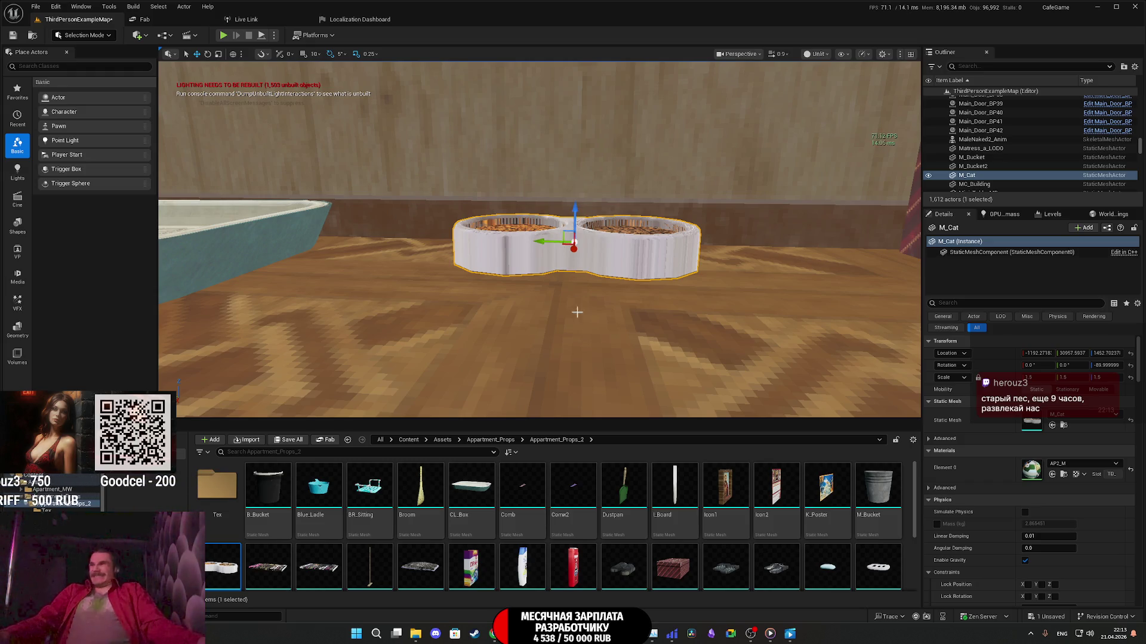
pyautogui.moveTo(557, 280)
pyautogui.mouseDown()
pyautogui.moveTo(525, 250)
pyautogui.moveTo(566, 227)
pyautogui.moveTo(352, 243)
pyautogui.mouseUp()
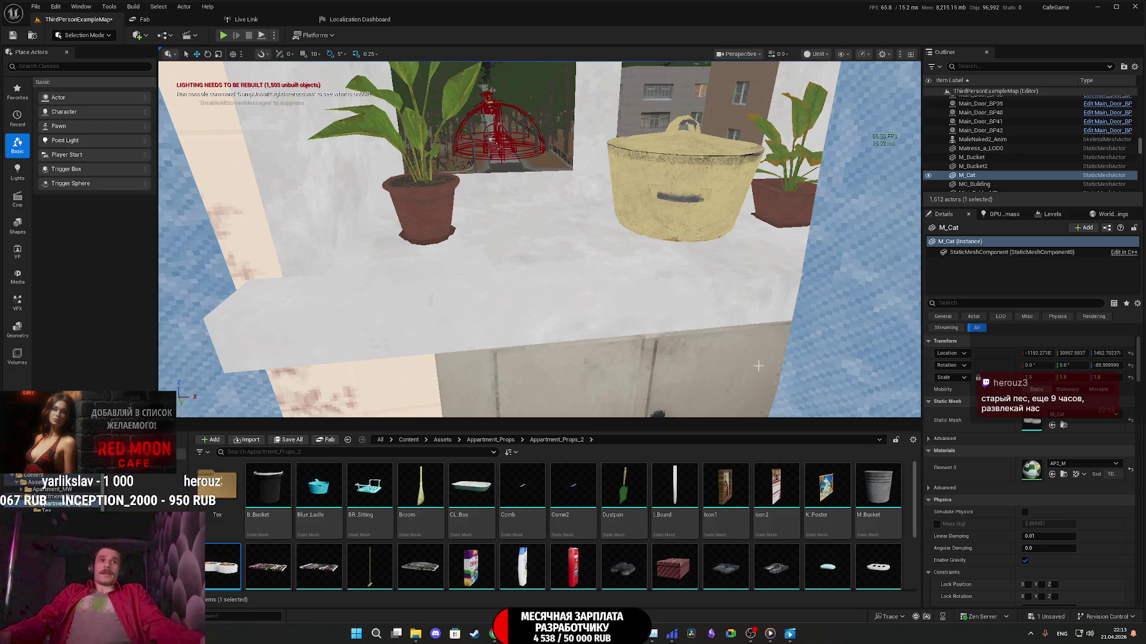
# Step: Scale the grey M_Bucket to 1.25 and slide it over the magazine and comb on the washer
pyautogui.press('f')
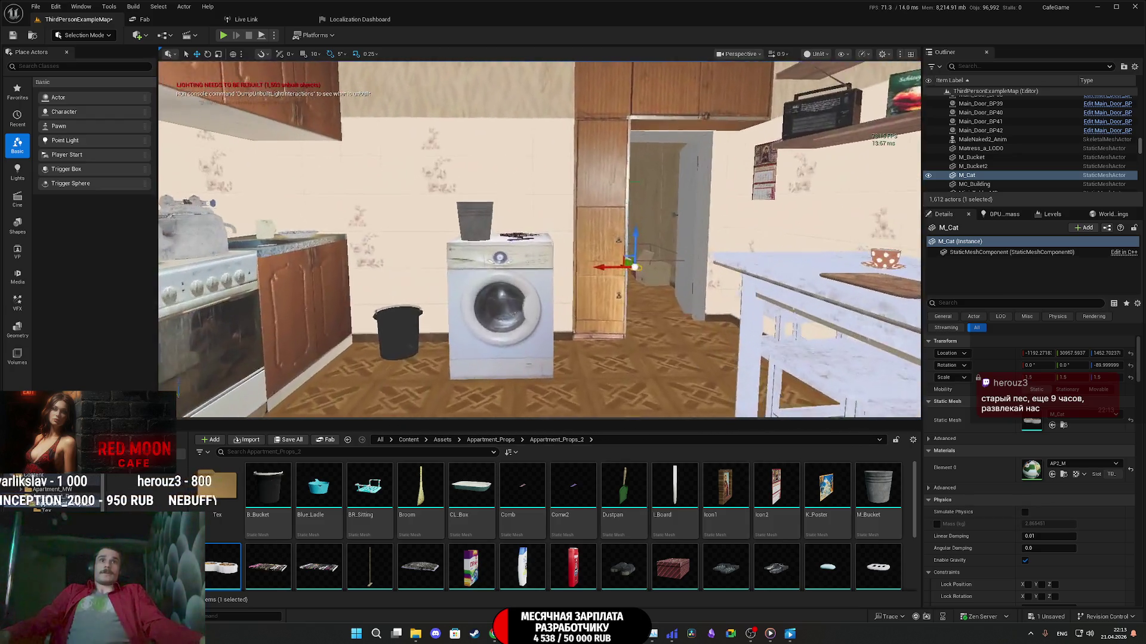
pyautogui.moveTo(537, 239)
pyautogui.mouseDown()
pyautogui.moveTo(519, 263)
pyautogui.moveTo(525, 250)
pyautogui.moveTo(525, 286)
pyautogui.mouseUp()
pyautogui.click(525, 286)
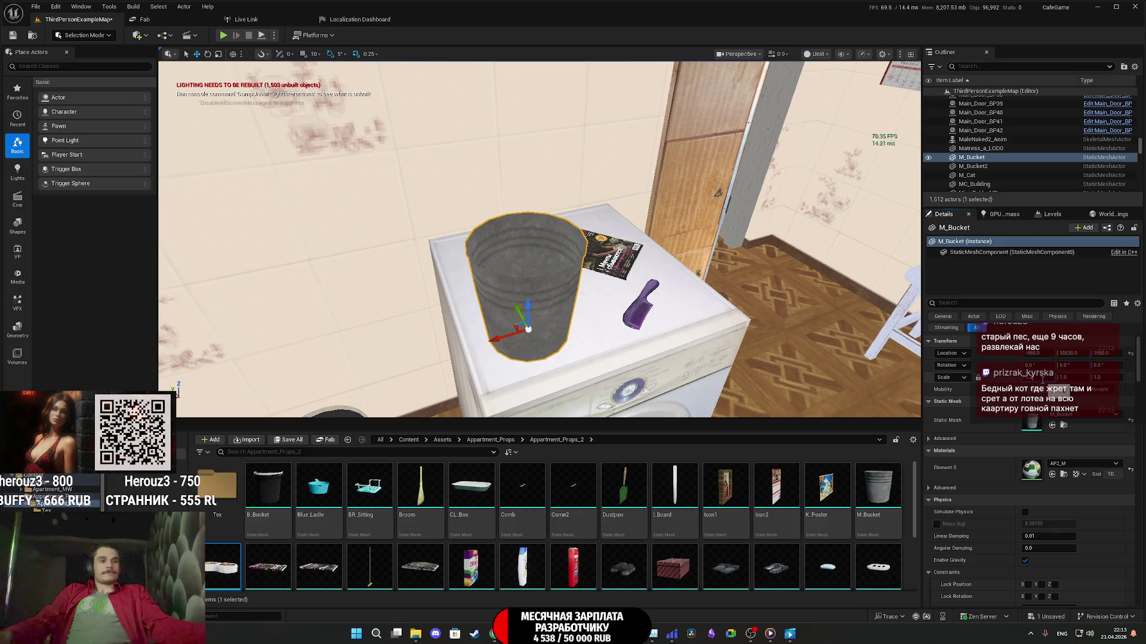
pyautogui.press('Return')
pyautogui.moveTo(537, 239); pyautogui.dragTo(537, 304)
pyautogui.moveTo(525, 263)
pyautogui.mouseDown()
pyautogui.moveTo(535, 251)
pyautogui.moveTo(524, 292)
pyautogui.mouseUp()
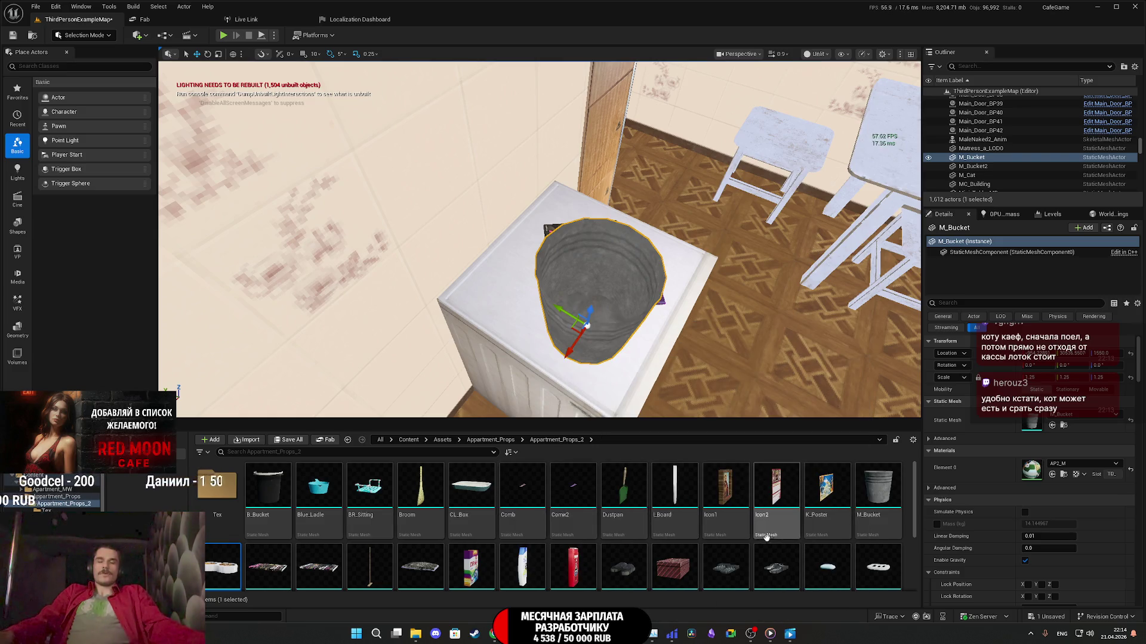
pyautogui.scroll(-2, 770, 537)
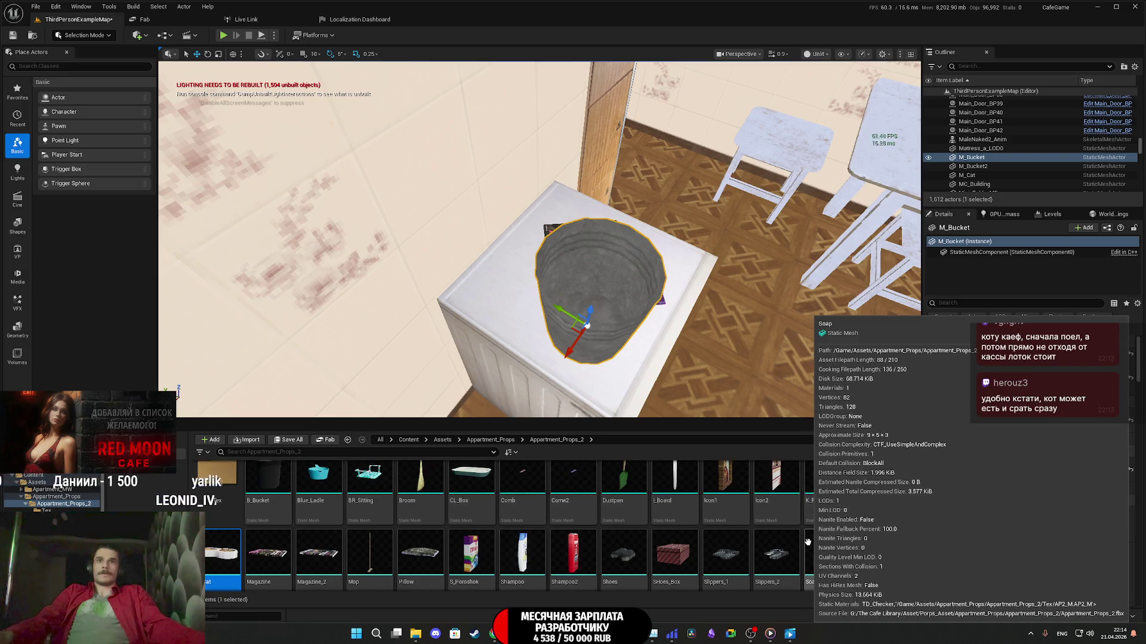
# Step: Drop Magazine_2 on the round wooden table by the lamp, rotated about 155° to read upright
pyautogui.scroll(-1, 807, 541)
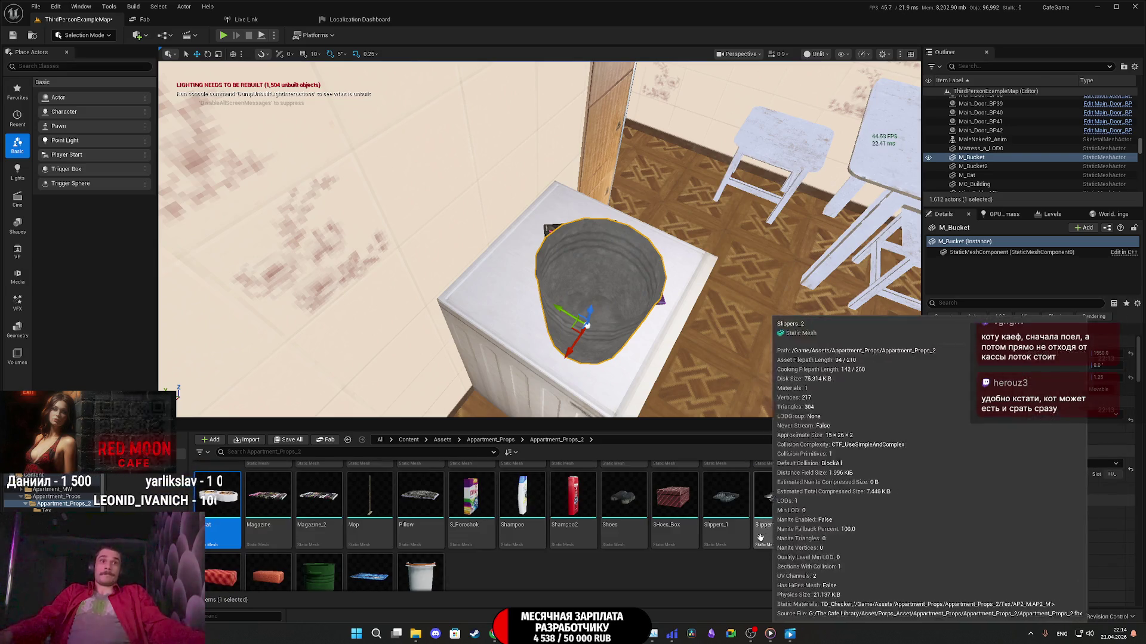
pyautogui.rightClick(537, 238)
pyautogui.moveTo(537, 239)
pyautogui.mouseDown()
pyautogui.moveTo(495, 262)
pyautogui.moveTo(537, 239)
pyautogui.mouseUp()
pyautogui.moveTo(681, 364)
pyautogui.mouseDown()
pyautogui.moveTo(668, 358)
pyautogui.moveTo(681, 364)
pyautogui.mouseUp()
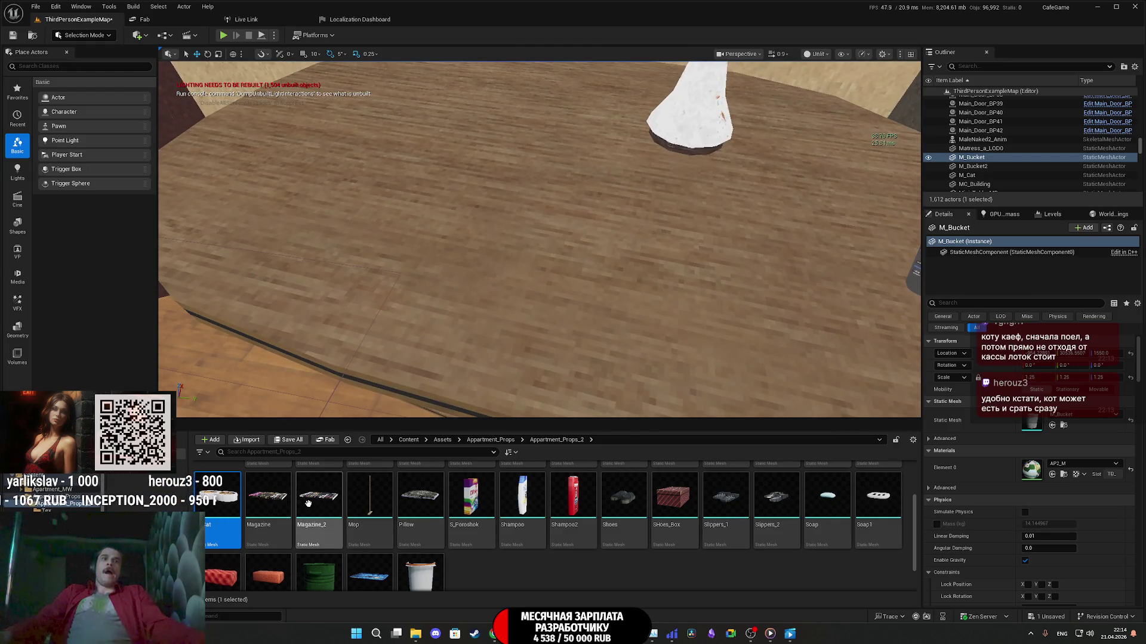
pyautogui.moveTo(308, 504)
pyautogui.mouseDown()
pyautogui.moveTo(472, 284)
pyautogui.moveTo(458, 174)
pyautogui.moveTo(441, 182)
pyautogui.moveTo(487, 186)
pyautogui.mouseUp()
pyautogui.press('w')
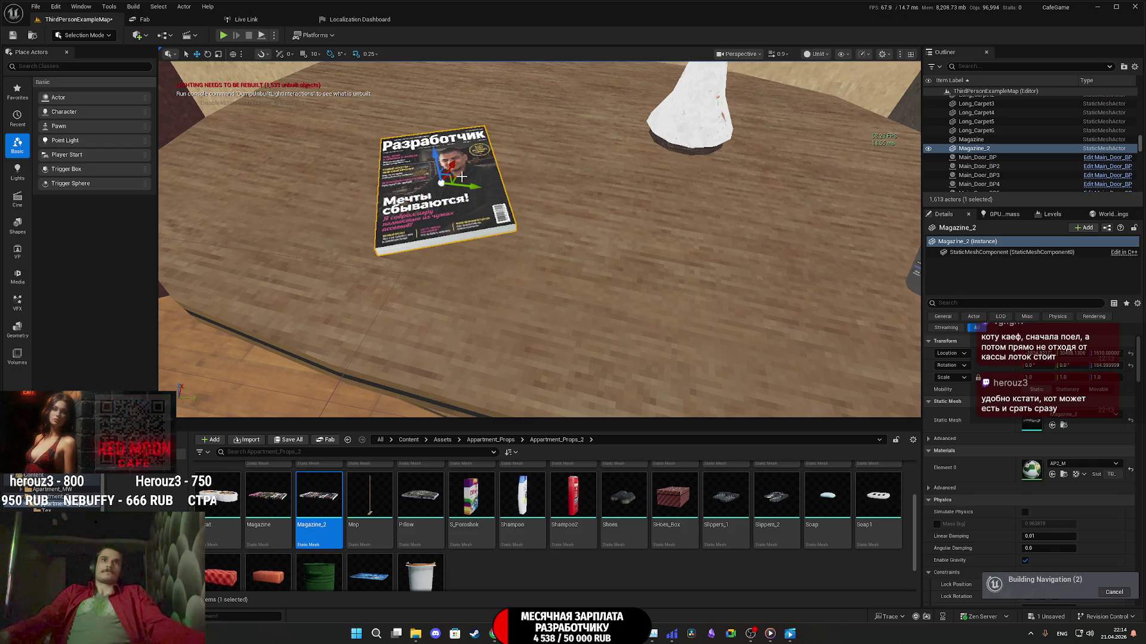
pyautogui.scroll(2, 486, 186)
pyautogui.moveTo(497, 216)
pyautogui.mouseDown()
pyautogui.moveTo(510, 191)
pyautogui.moveTo(479, 83)
pyautogui.mouseUp()
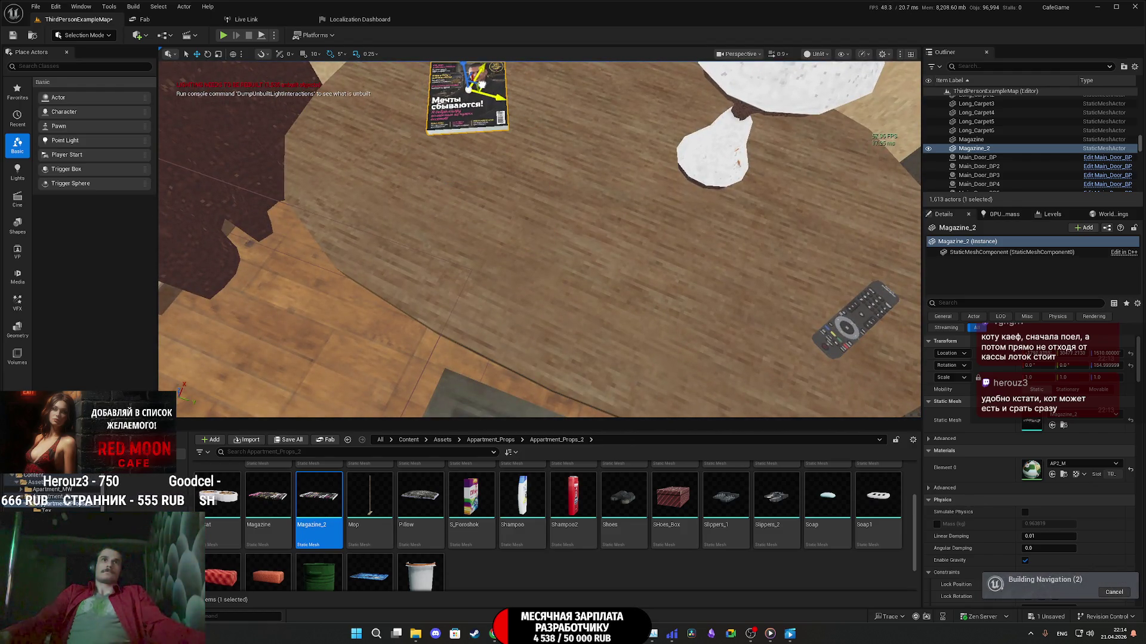
pyautogui.moveTo(509, 408)
pyautogui.mouseDown()
pyautogui.moveTo(525, 400)
pyautogui.moveTo(555, 414)
pyautogui.mouseUp()
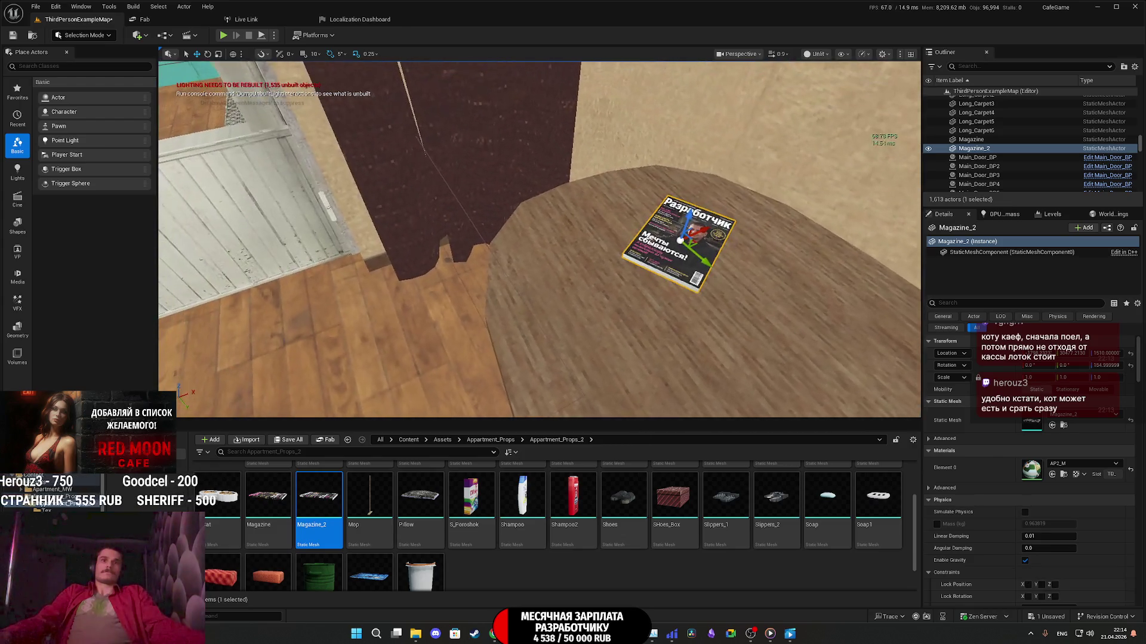
pyautogui.moveTo(477, 299)
pyautogui.mouseDown()
pyautogui.moveTo(489, 257)
pyautogui.moveTo(394, 325)
pyautogui.moveTo(418, 322)
pyautogui.moveTo(418, 358)
pyautogui.moveTo(454, 311)
pyautogui.moveTo(441, 299)
pyautogui.mouseUp()
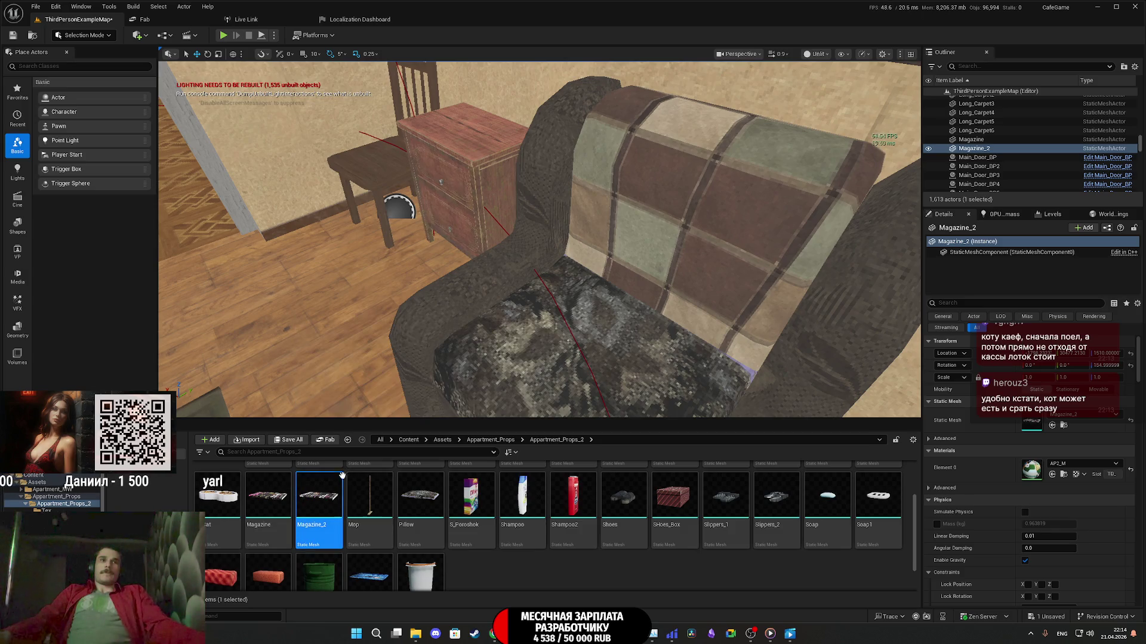
# Step: Drop a Pillow onto the armchair seat and slide it into position
pyautogui.click(421, 499)
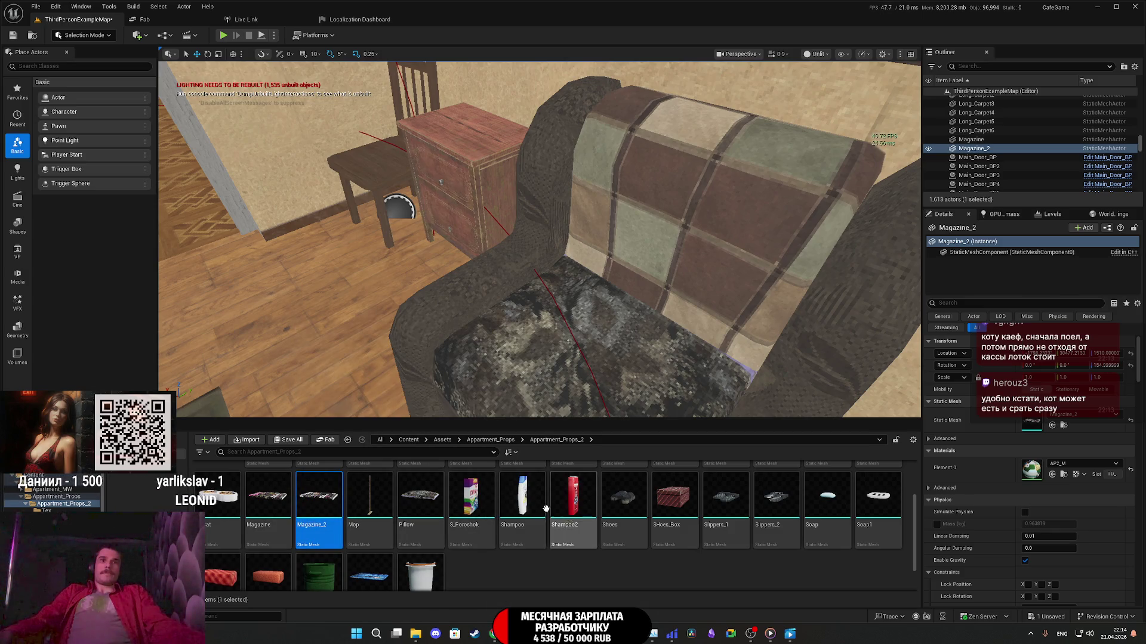
pyautogui.moveTo(421, 499)
pyautogui.mouseDown()
pyautogui.moveTo(576, 397)
pyautogui.moveTo(621, 312)
pyautogui.moveTo(630, 322)
pyautogui.mouseUp()
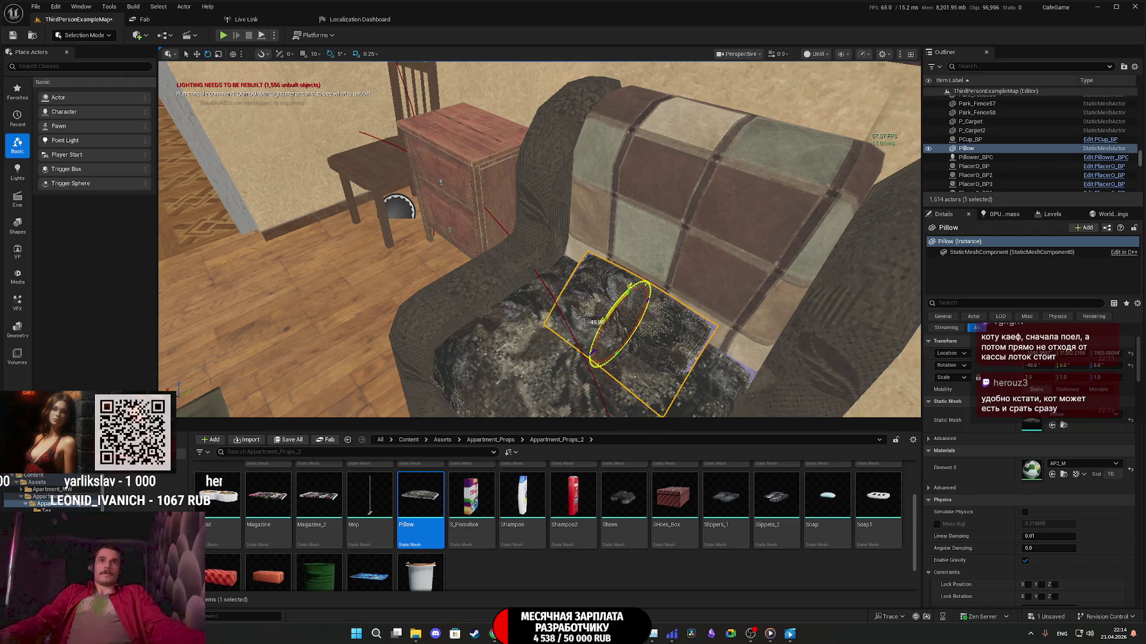
pyautogui.press('w')
pyautogui.press('f')
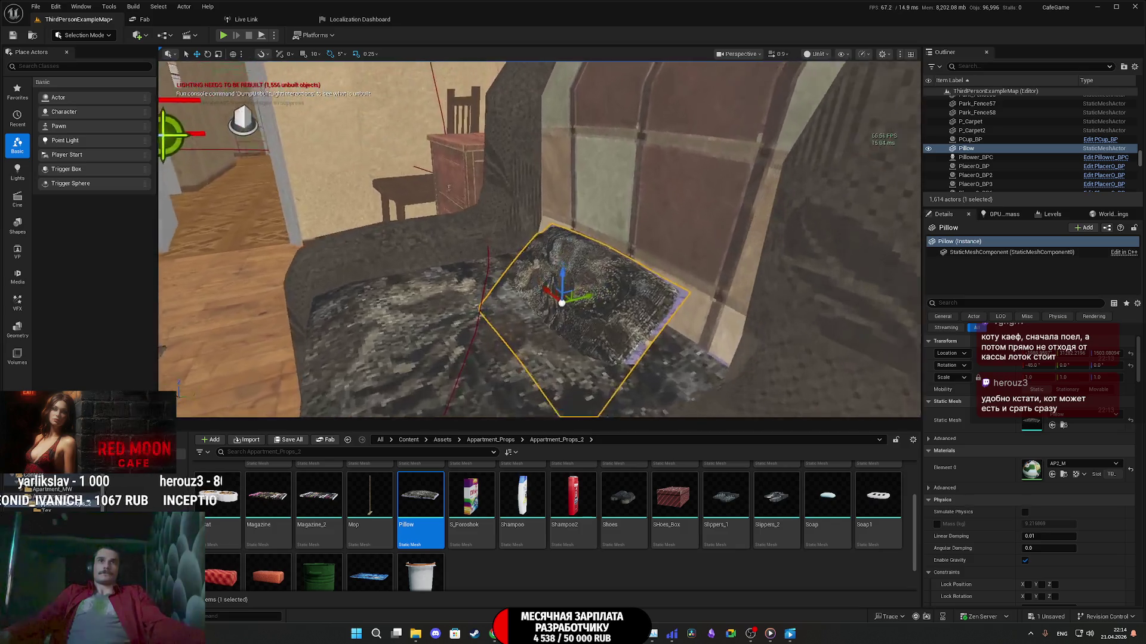
pyautogui.moveTo(581, 311)
pyautogui.mouseDown()
pyautogui.moveTo(618, 309)
pyautogui.moveTo(603, 265)
pyautogui.moveTo(578, 263)
pyautogui.moveTo(608, 263)
pyautogui.moveTo(573, 266)
pyautogui.moveTo(588, 268)
pyautogui.mouseUp()
# Step: Reset the pillow's rotation, turn it about -100°, and raise it against the backrest
pyautogui.press('e')
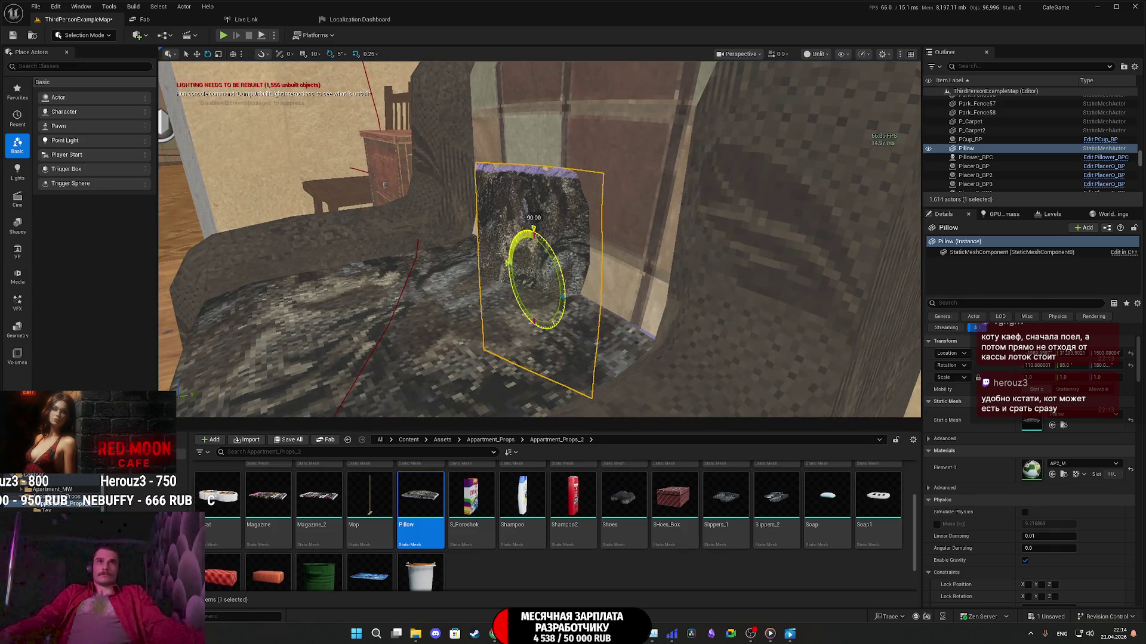
pyautogui.click(1131, 366)
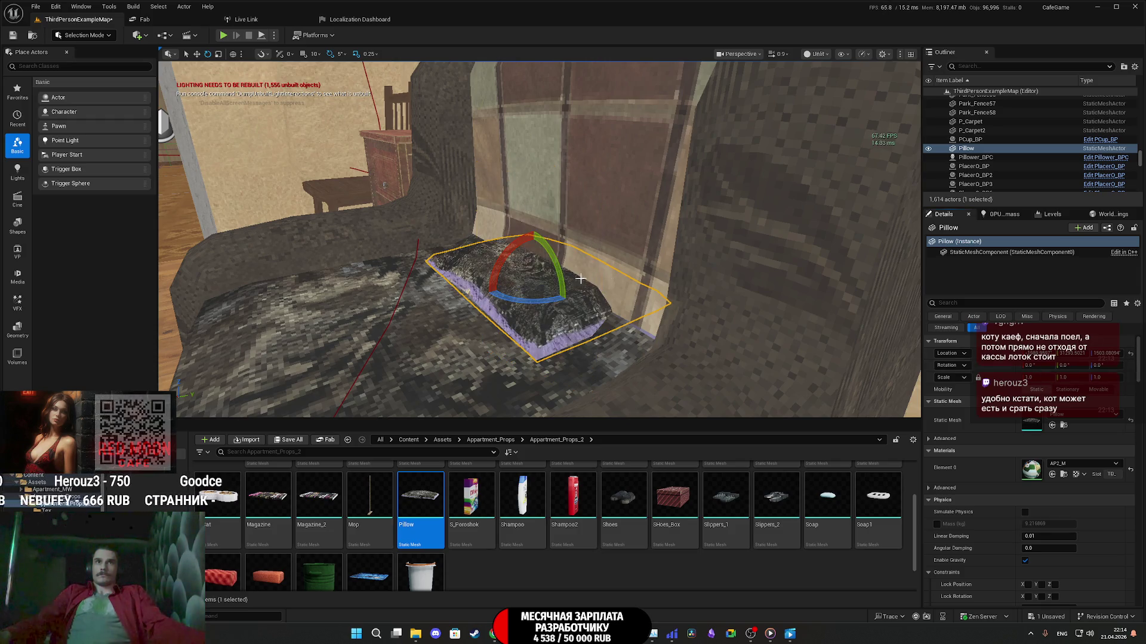
pyautogui.moveTo(500, 272)
pyautogui.mouseDown()
pyautogui.moveTo(459, 299)
pyautogui.moveTo(479, 312)
pyautogui.moveTo(488, 292)
pyautogui.mouseUp()
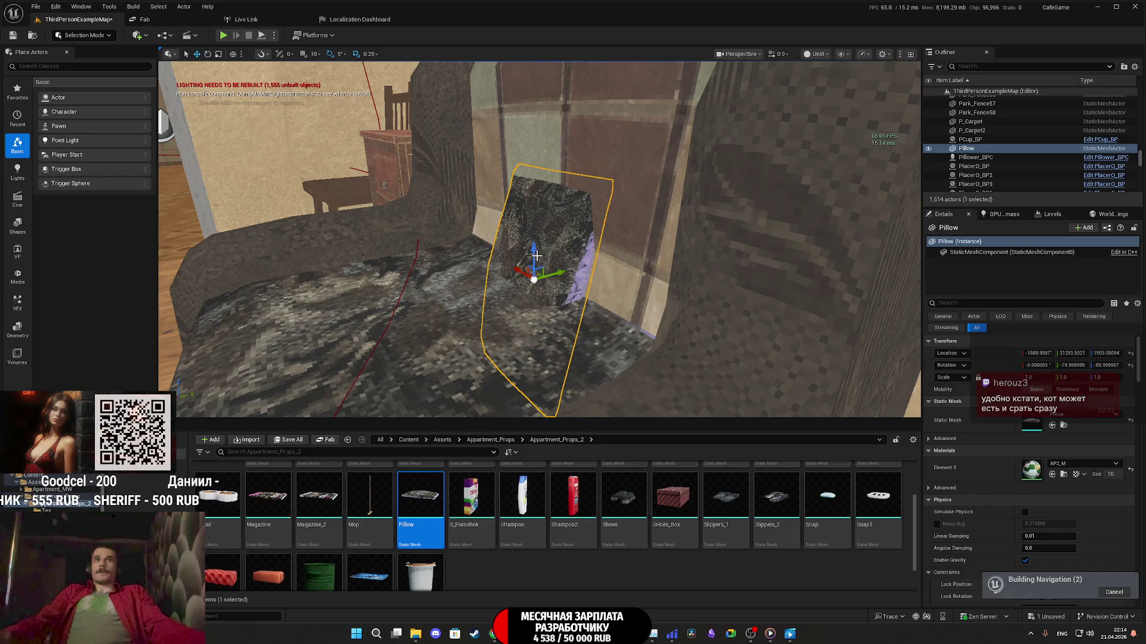
pyautogui.moveTo(537, 256)
pyautogui.mouseDown()
pyautogui.moveTo(507, 140)
pyautogui.moveTo(505, 207)
pyautogui.moveTo(532, 219)
pyautogui.moveTo(538, 256)
pyautogui.moveTo(550, 237)
pyautogui.mouseUp()
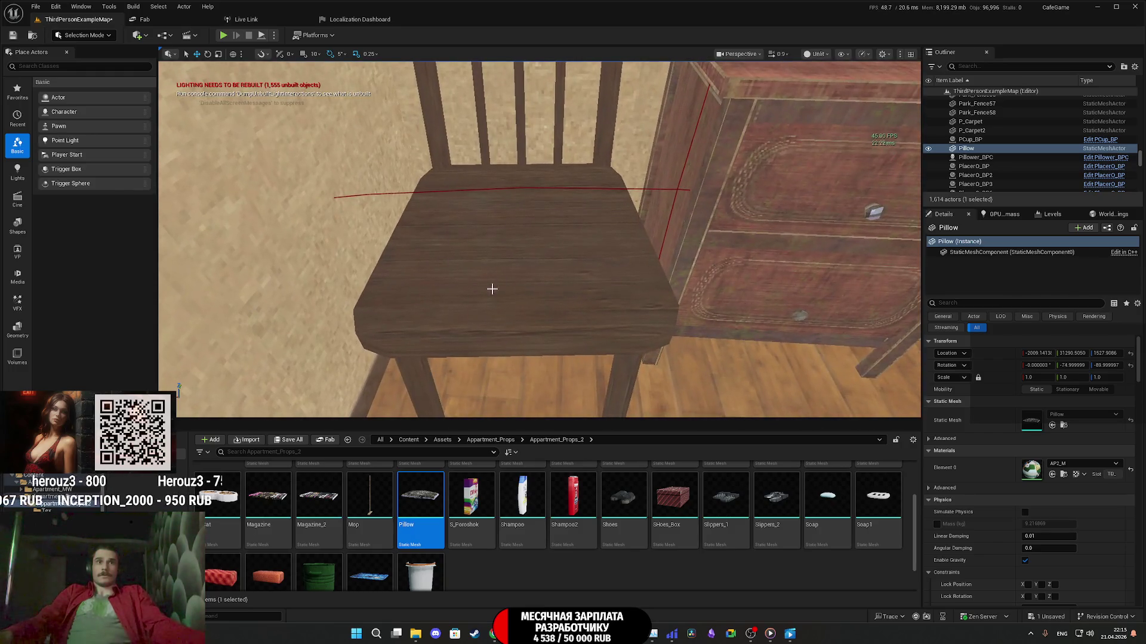
# Step: Drop Pillow2 onto the wooden chair seat, raise it slightly and rotate it -5° on Z
pyautogui.moveTo(550, 237); pyautogui.dragTo(551, 238)
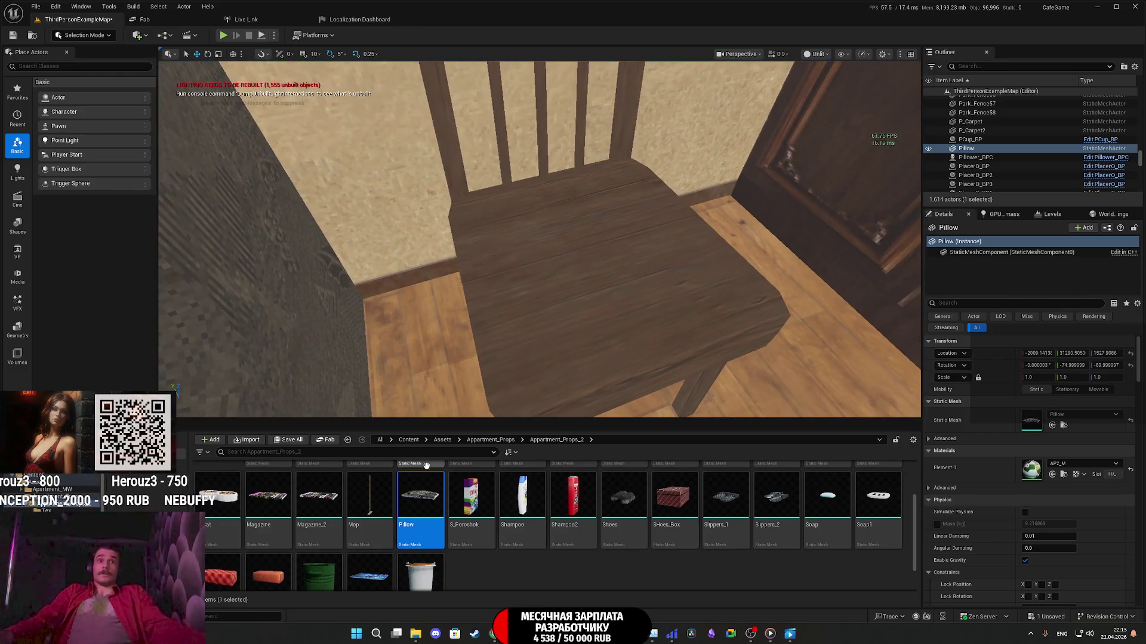
pyautogui.moveTo(425, 465); pyautogui.dragTo(472, 464)
pyautogui.moveTo(587, 221); pyautogui.dragTo(547, 235)
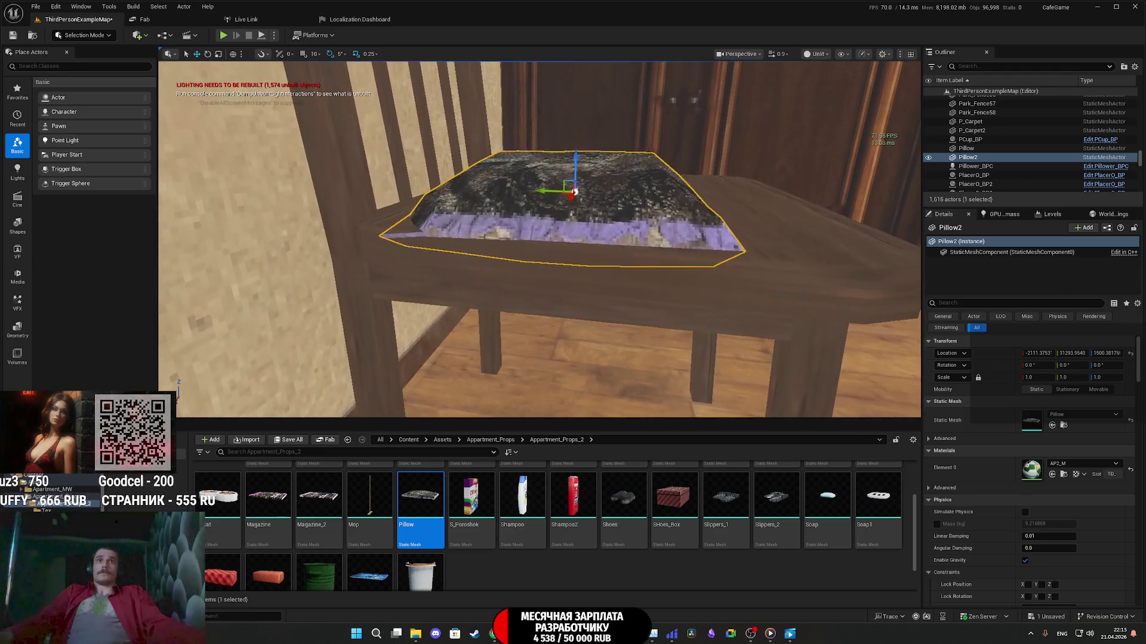
pyautogui.moveTo(576, 159); pyautogui.dragTo(570, 197)
pyautogui.scroll(3, 585, 219)
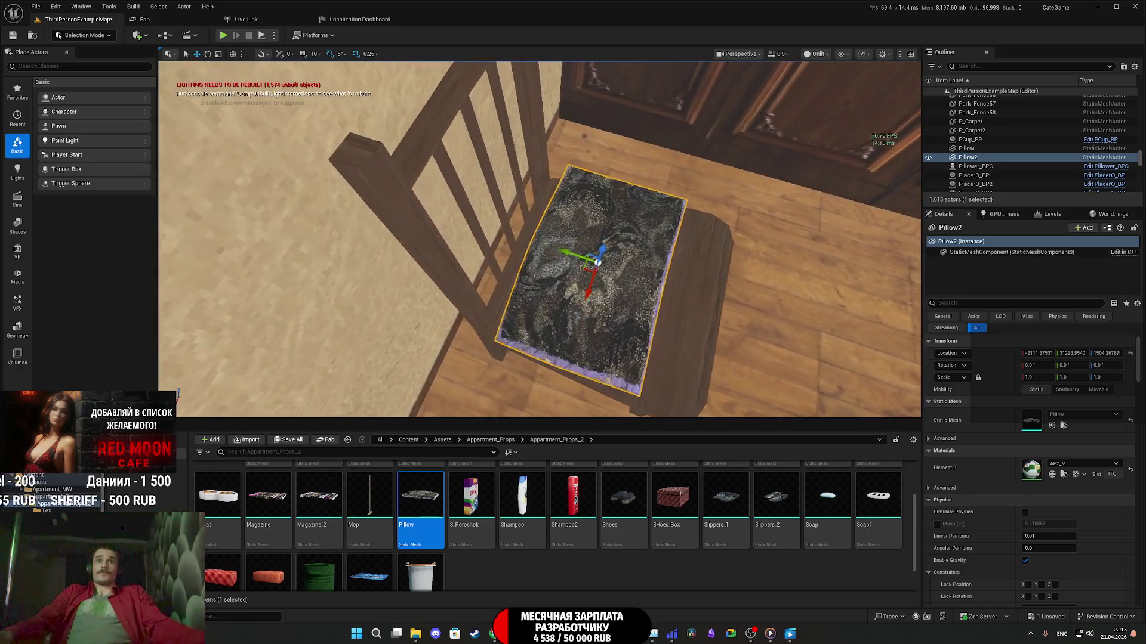
pyautogui.press('e')
pyautogui.moveTo(562, 287); pyautogui.dragTo(648, 256)
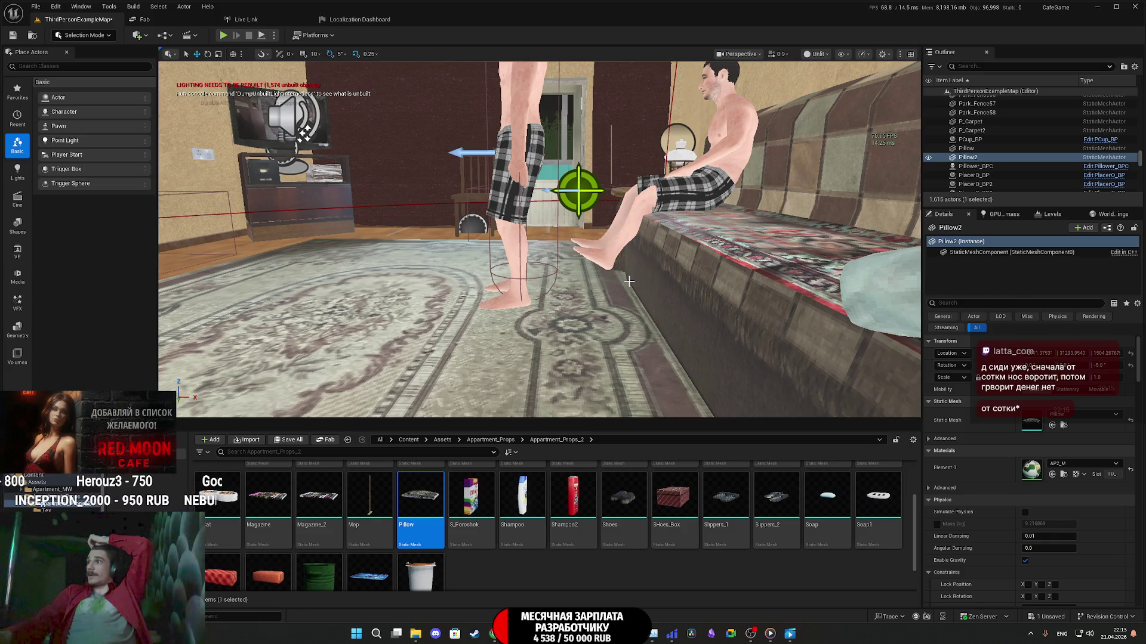
# Step: Fly the view to the kitchen and place the blue Tray asset at the sink beside the tap
pyautogui.moveTo(598, 266)
pyautogui.mouseDown()
pyautogui.moveTo(549, 239)
pyautogui.moveTo(561, 257)
pyautogui.moveTo(560, 185)
pyautogui.moveTo(549, 251)
pyautogui.moveTo(522, 250)
pyautogui.mouseUp()
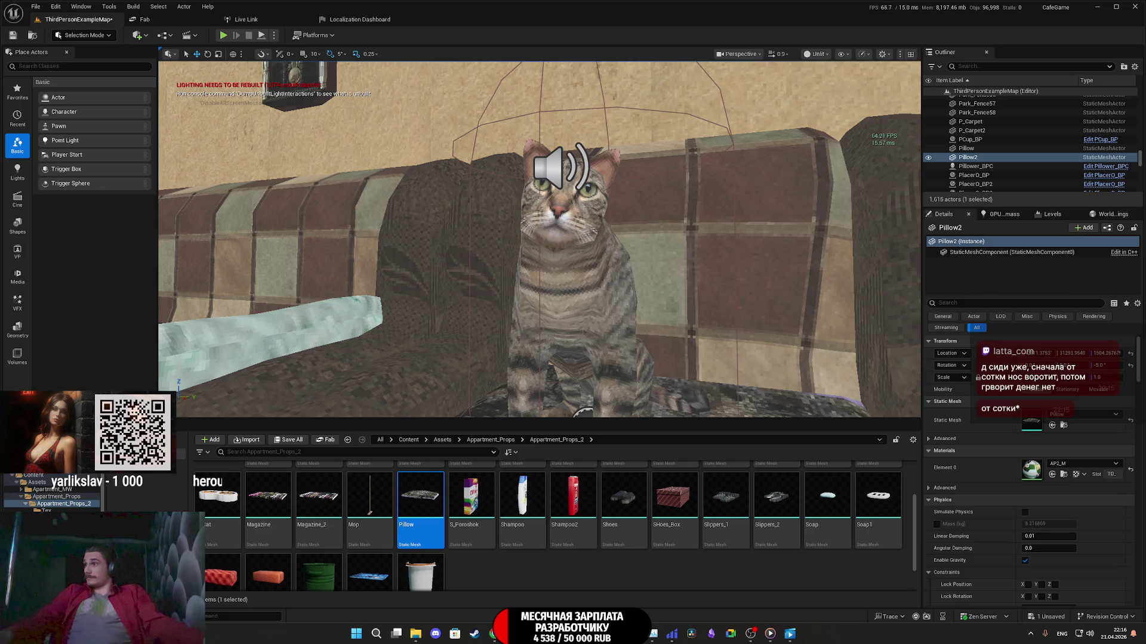
pyautogui.moveTo(522, 249); pyautogui.dragTo(583, 258)
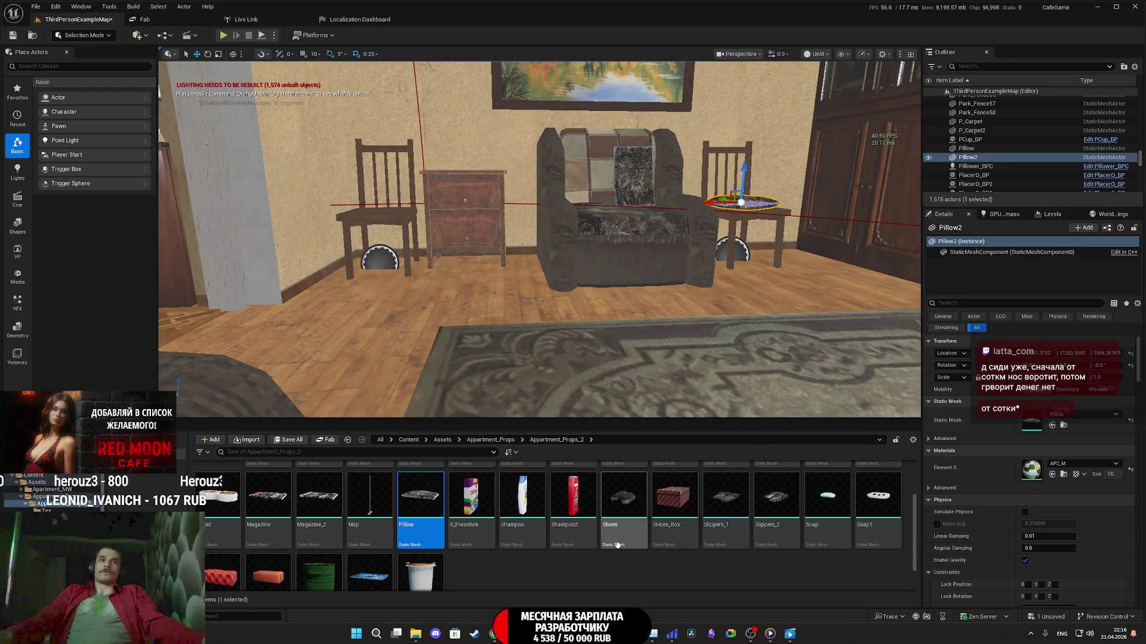
pyautogui.moveTo(568, 353); pyautogui.dragTo(569, 353)
pyautogui.moveTo(370, 576)
pyautogui.mouseDown()
pyautogui.moveTo(521, 243)
pyautogui.moveTo(550, 224)
pyautogui.moveTo(611, 72)
pyautogui.moveTo(596, 114)
pyautogui.mouseUp()
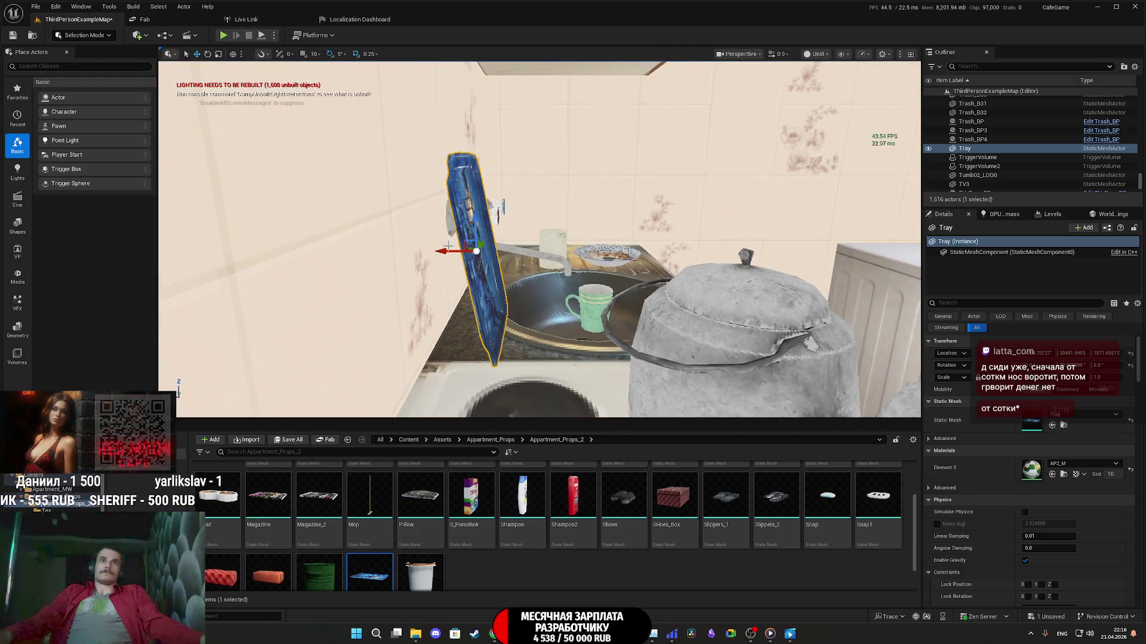
# Step: Slide the tray along X against the tiled wall behind the sink and check its placement
pyautogui.moveTo(421, 257); pyautogui.dragTo(407, 260)
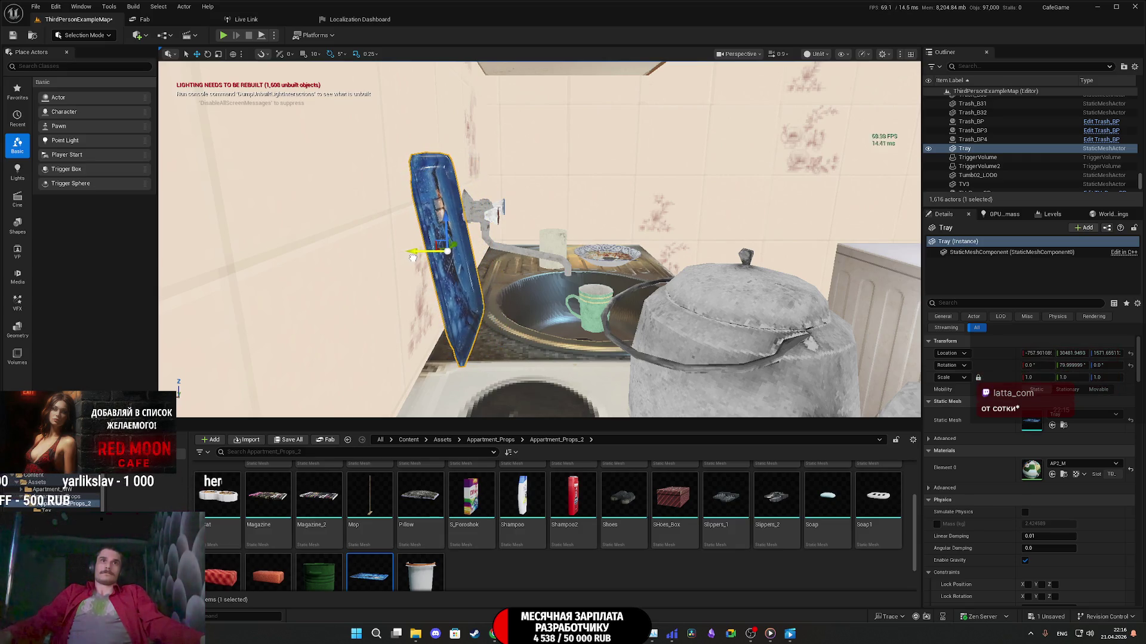
pyautogui.moveTo(412, 257)
pyautogui.mouseDown()
pyautogui.moveTo(417, 248)
pyautogui.moveTo(491, 276)
pyautogui.mouseUp()
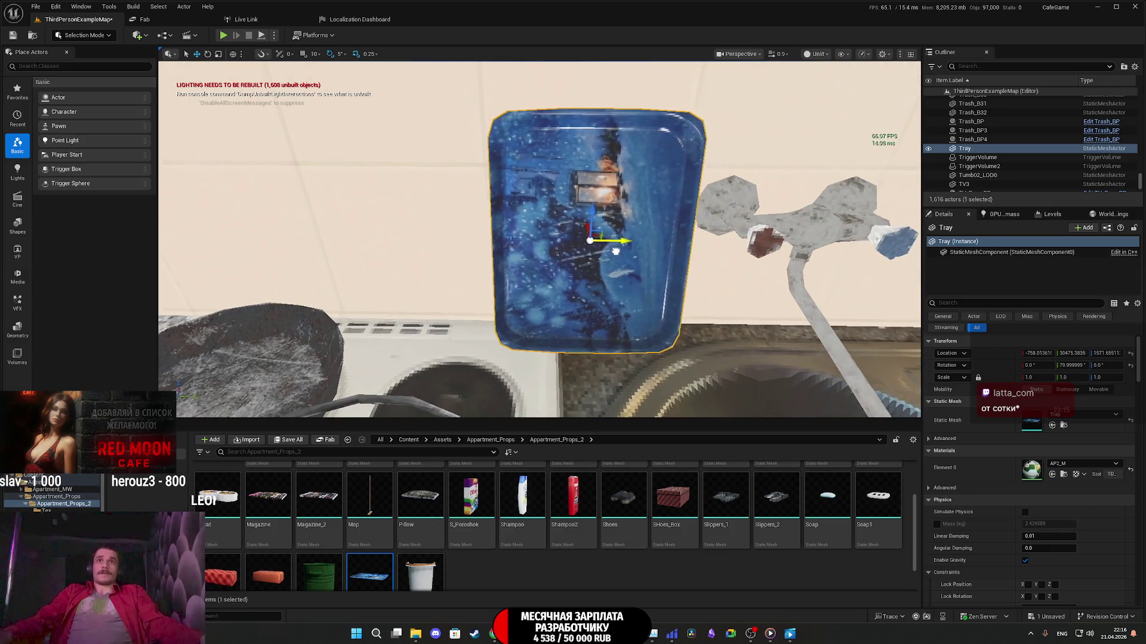
pyautogui.scroll(-6, 624, 247)
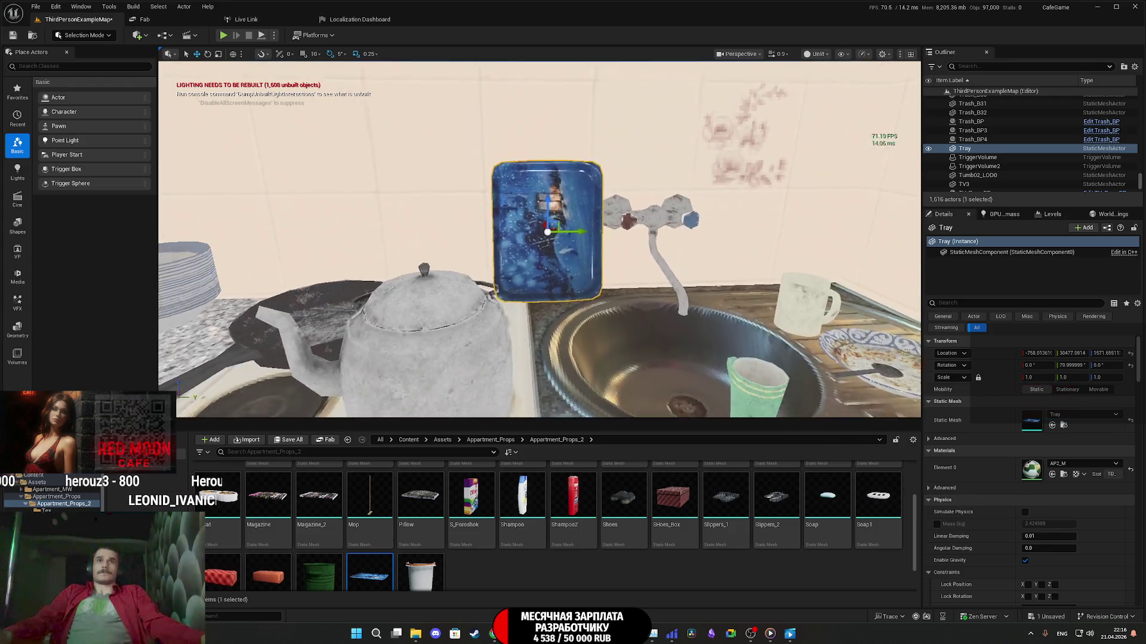
pyautogui.moveTo(540, 239)
pyautogui.mouseDown()
pyautogui.moveTo(540, 263)
pyautogui.moveTo(424, 260)
pyautogui.moveTo(406, 271)
pyautogui.moveTo(411, 281)
pyautogui.mouseUp()
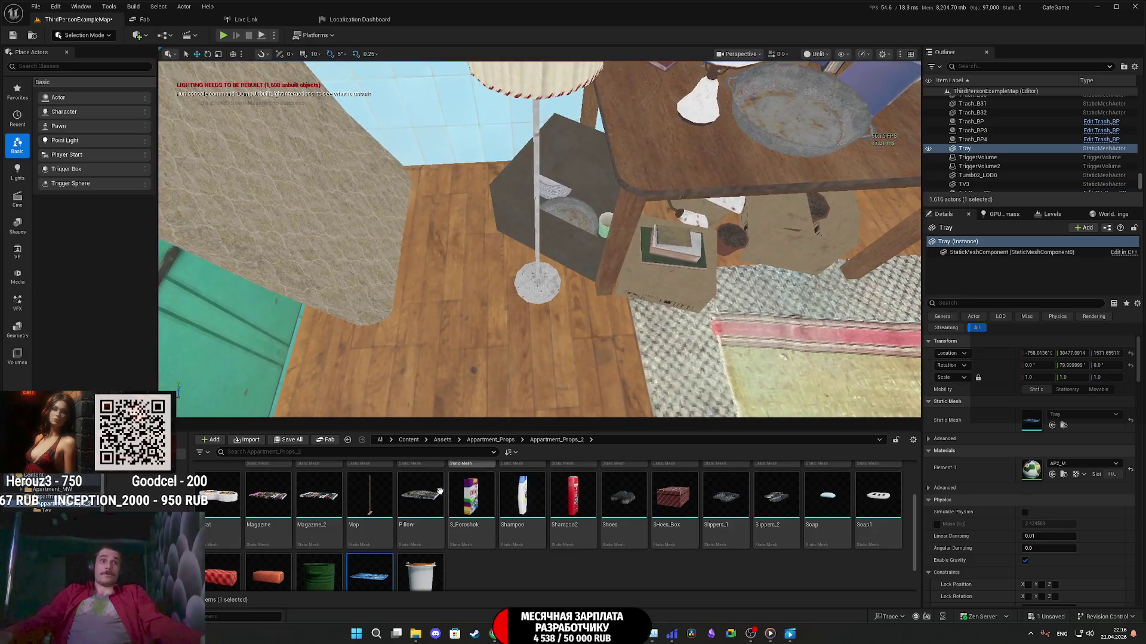
# Step: Drop the green T_Bucket on the floor by the table and set its uniform scale to 1.5
pyautogui.moveTo(322, 578); pyautogui.dragTo(526, 381)
pyautogui.moveTo(475, 302); pyautogui.dragTo(472, 301)
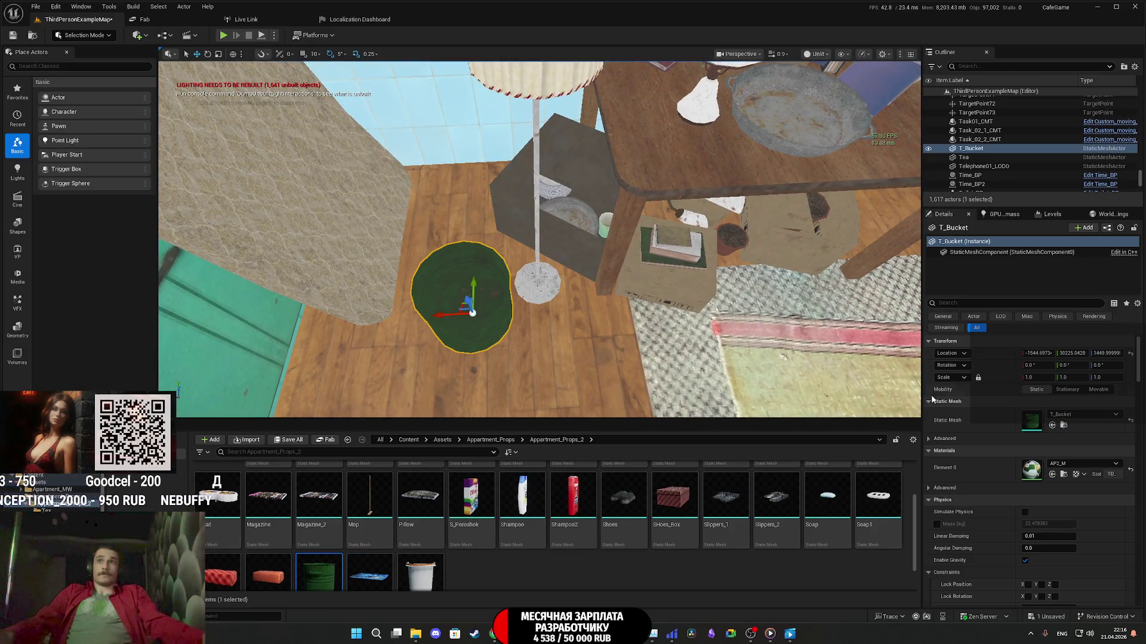
pyautogui.write('3')
pyautogui.write('2')
pyautogui.press('Return')
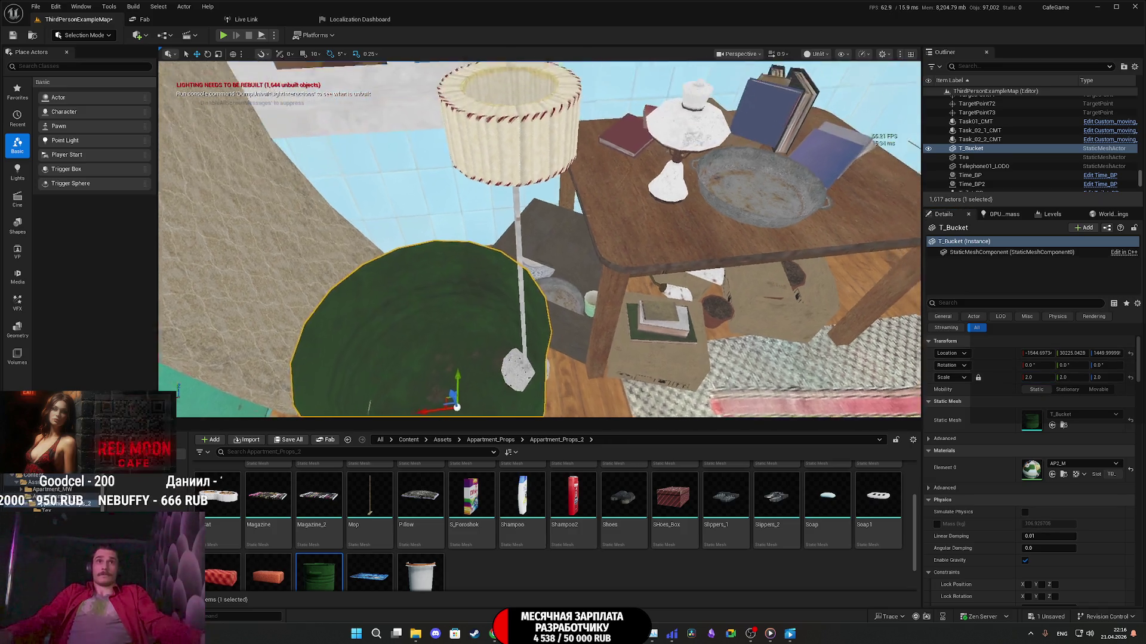
pyautogui.moveTo(1038, 378); pyautogui.dragTo(1036, 377)
pyautogui.click(1040, 378)
pyautogui.write('1.5')
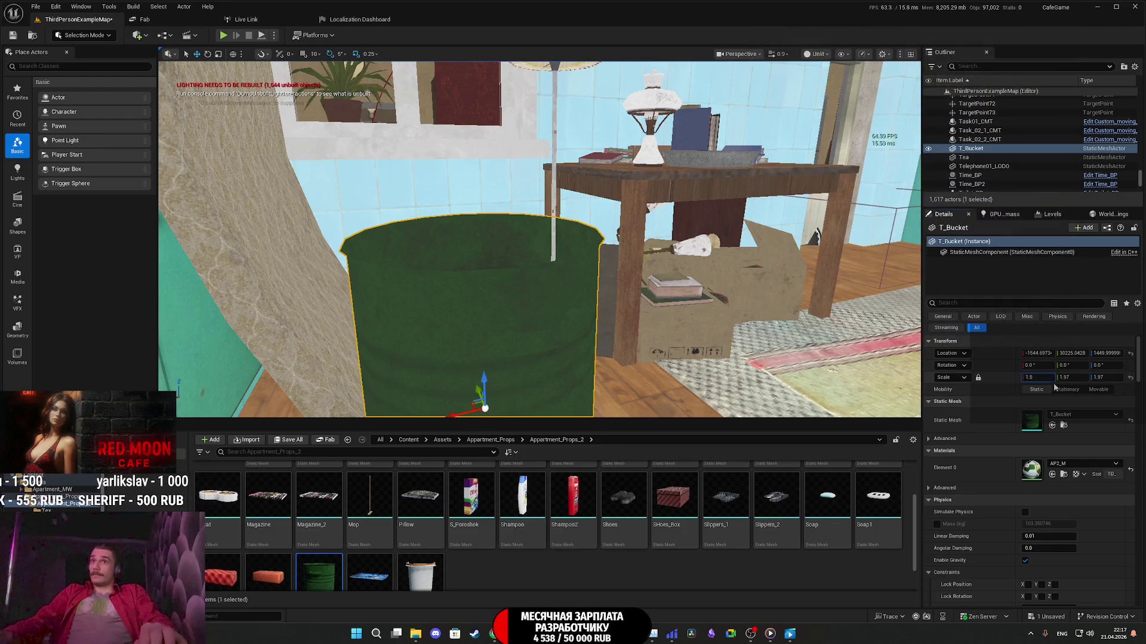
pyautogui.press('Return')
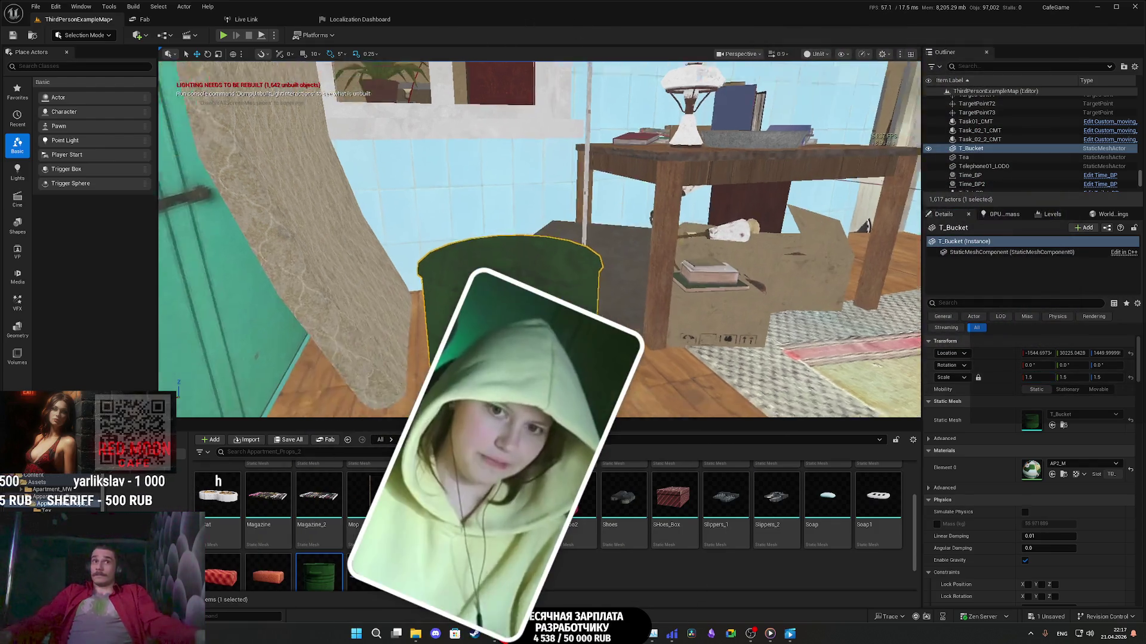
# Step: Move the view closer and shift the bucket along its X and Y axes beside the table
pyautogui.press('w')
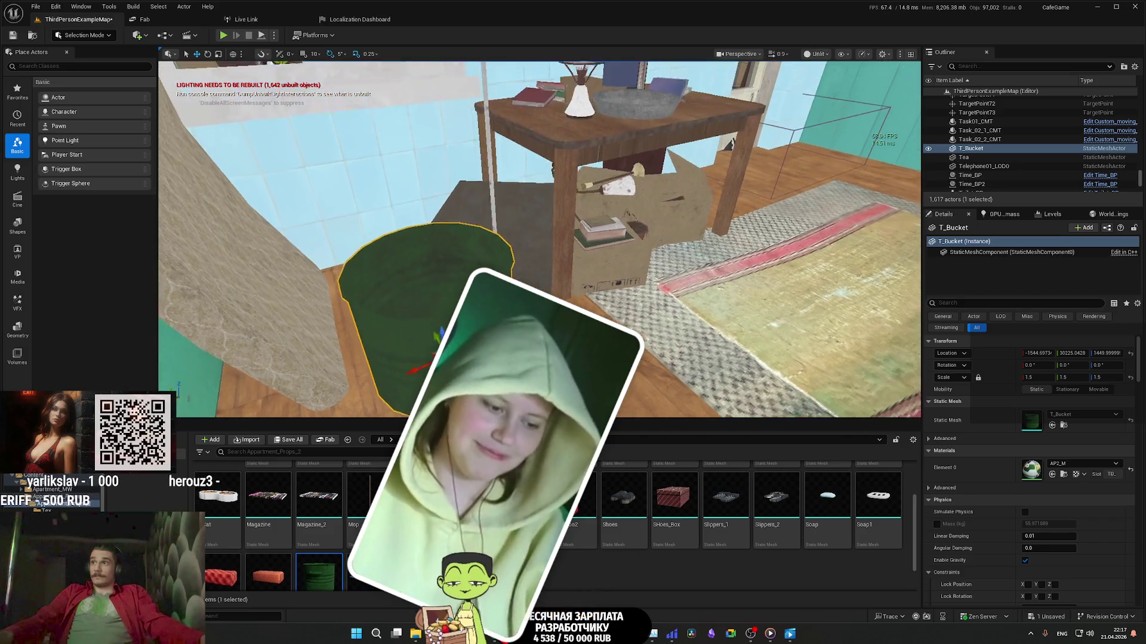
pyautogui.press('w')
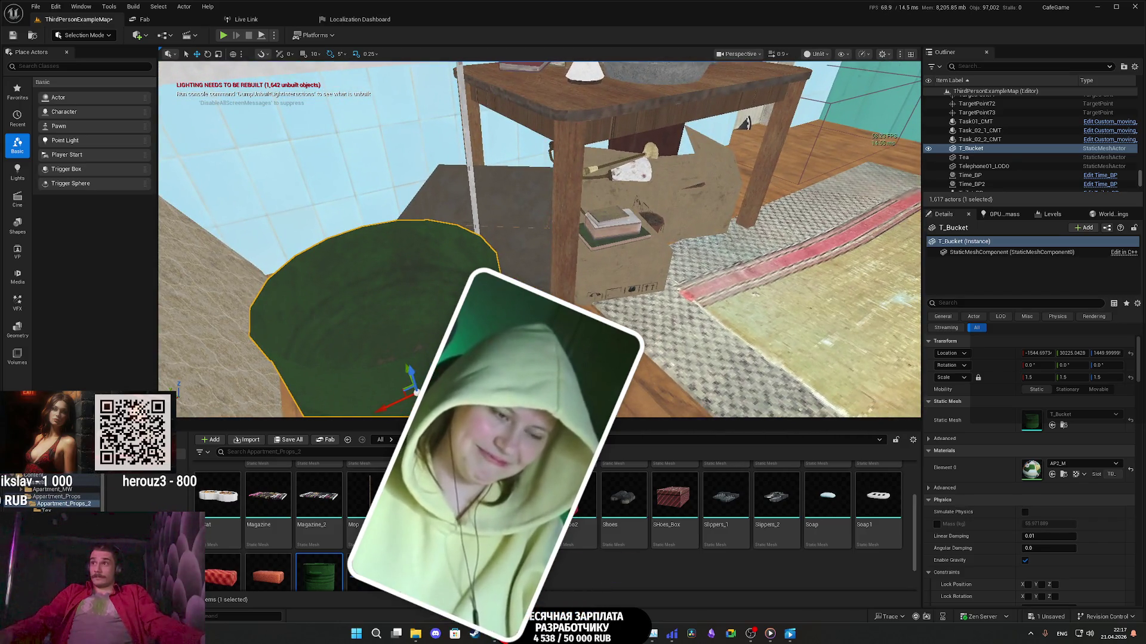
pyautogui.press('w')
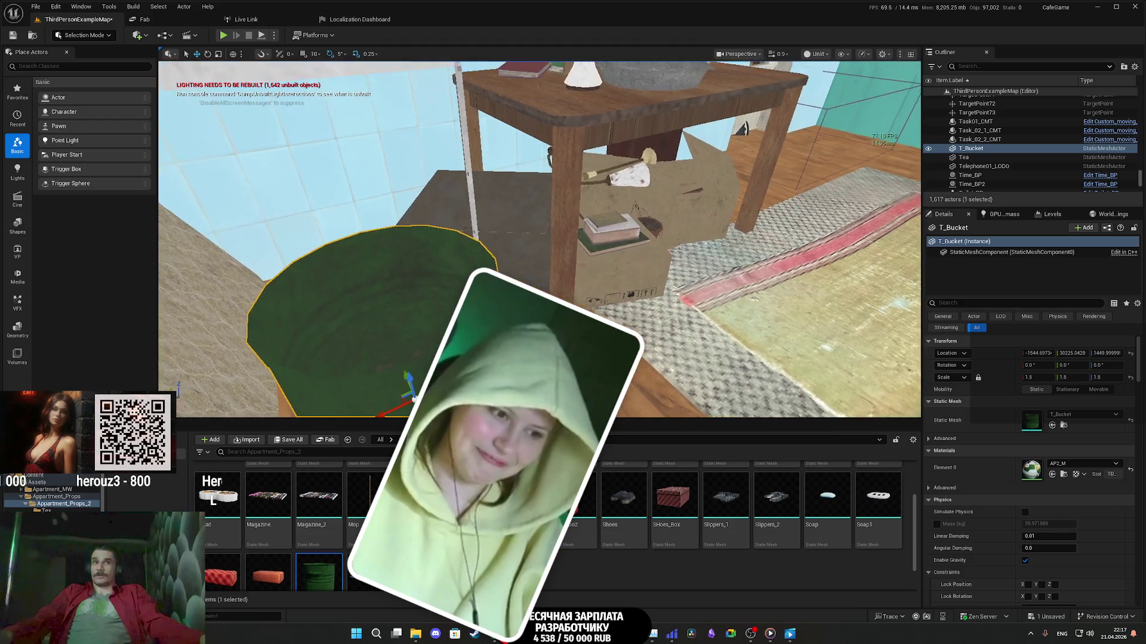
pyautogui.press('w')
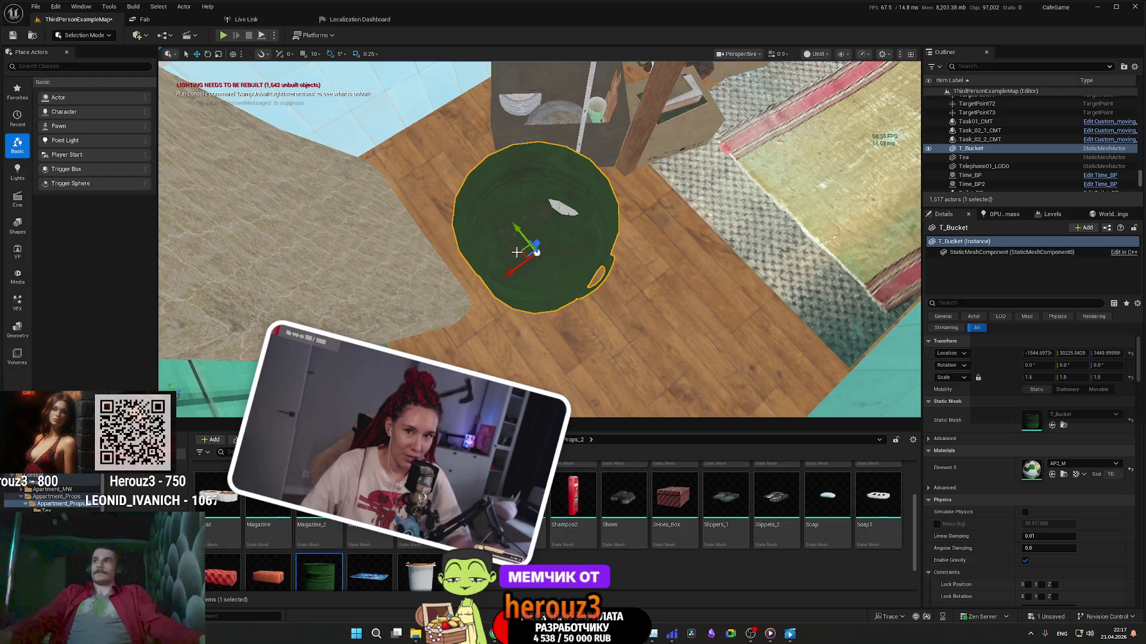
pyautogui.moveTo(516, 253); pyautogui.dragTo(445, 264)
pyautogui.scroll(3, 537, 310)
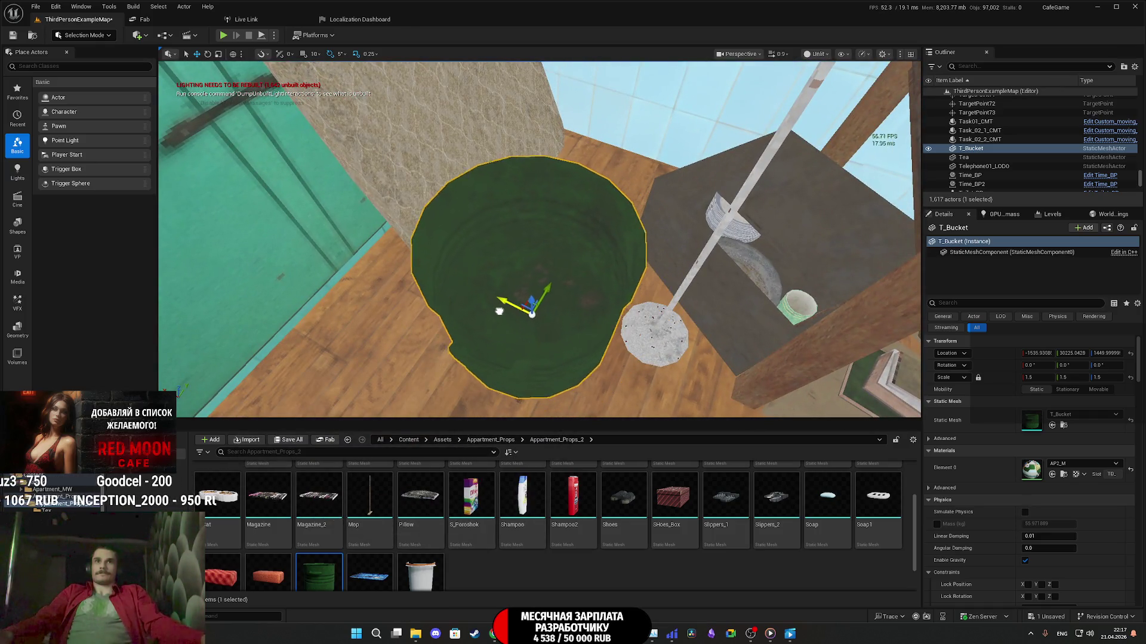
pyautogui.moveTo(499, 310)
pyautogui.mouseDown()
pyautogui.moveTo(535, 287)
pyautogui.moveTo(471, 287)
pyautogui.mouseUp()
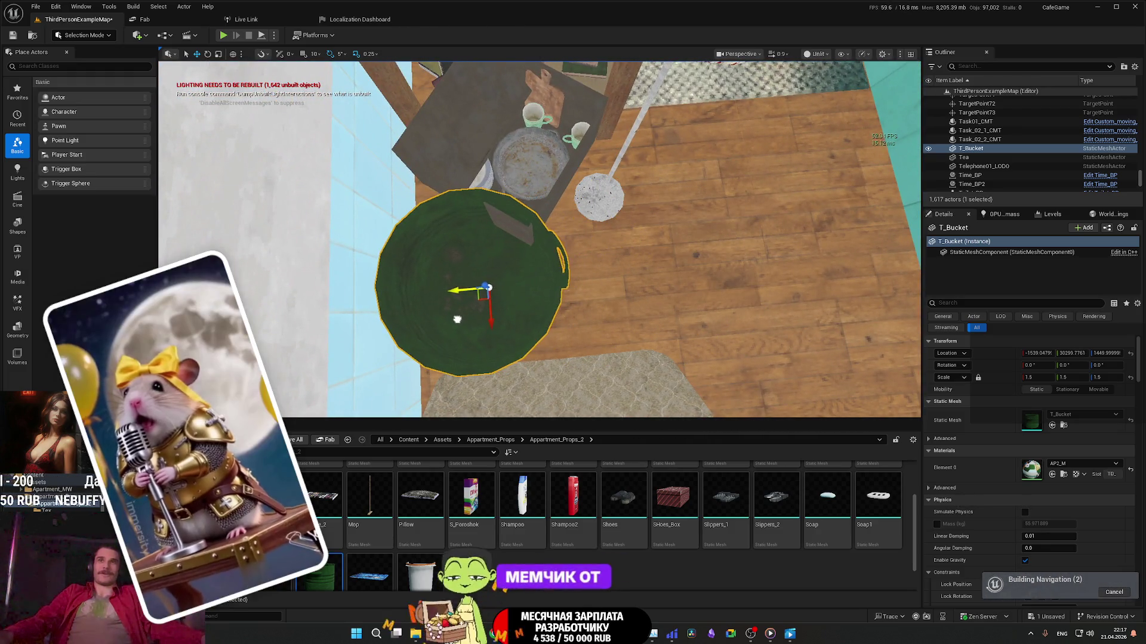
pyautogui.moveTo(525, 314)
pyautogui.mouseDown()
pyautogui.moveTo(496, 250)
pyautogui.moveTo(640, 250)
pyautogui.moveTo(405, 250)
pyautogui.mouseUp()
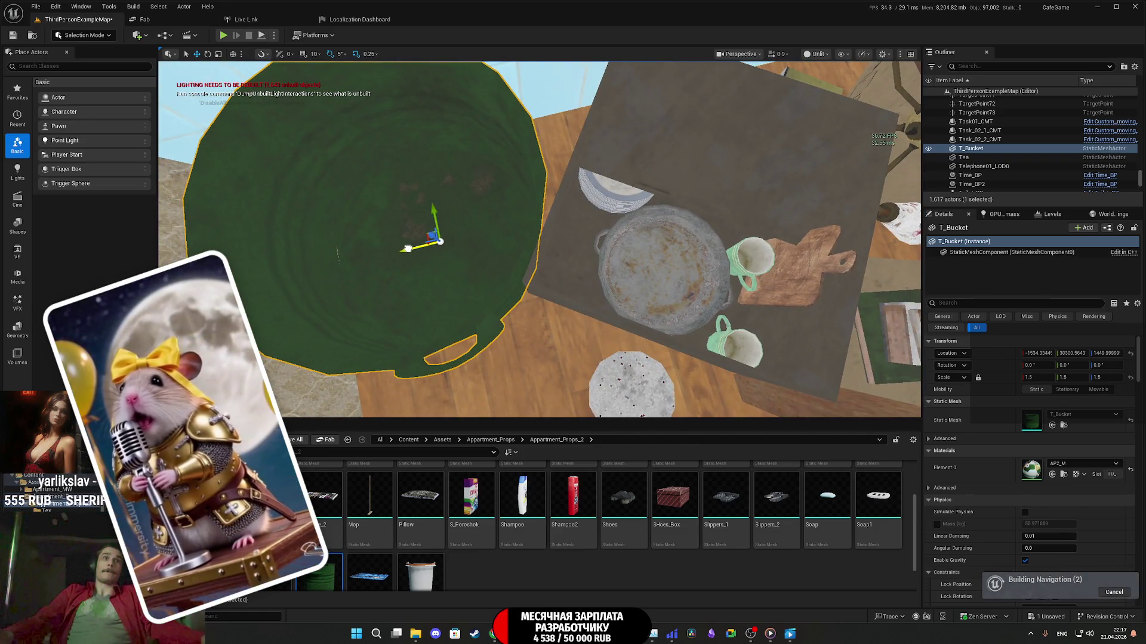
# Step: Frame the bucket and rotate it to 45° on Z
pyautogui.press('f')
pyautogui.press('e')
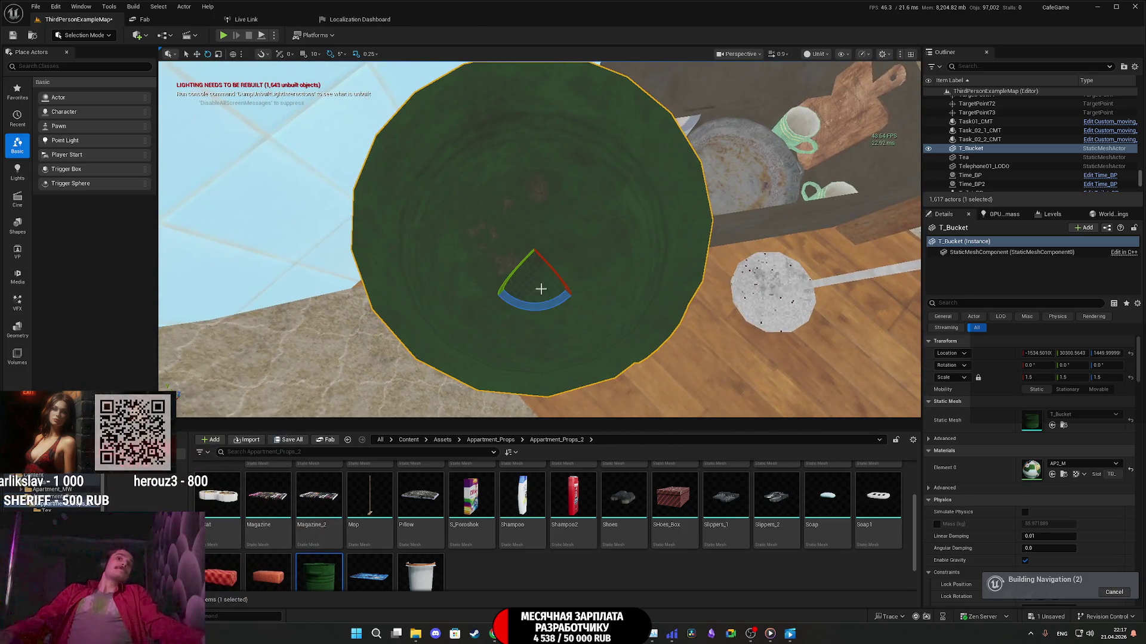
pyautogui.moveTo(511, 307)
pyautogui.mouseDown()
pyautogui.moveTo(482, 261)
pyautogui.moveTo(508, 152)
pyautogui.moveTo(483, 146)
pyautogui.mouseUp()
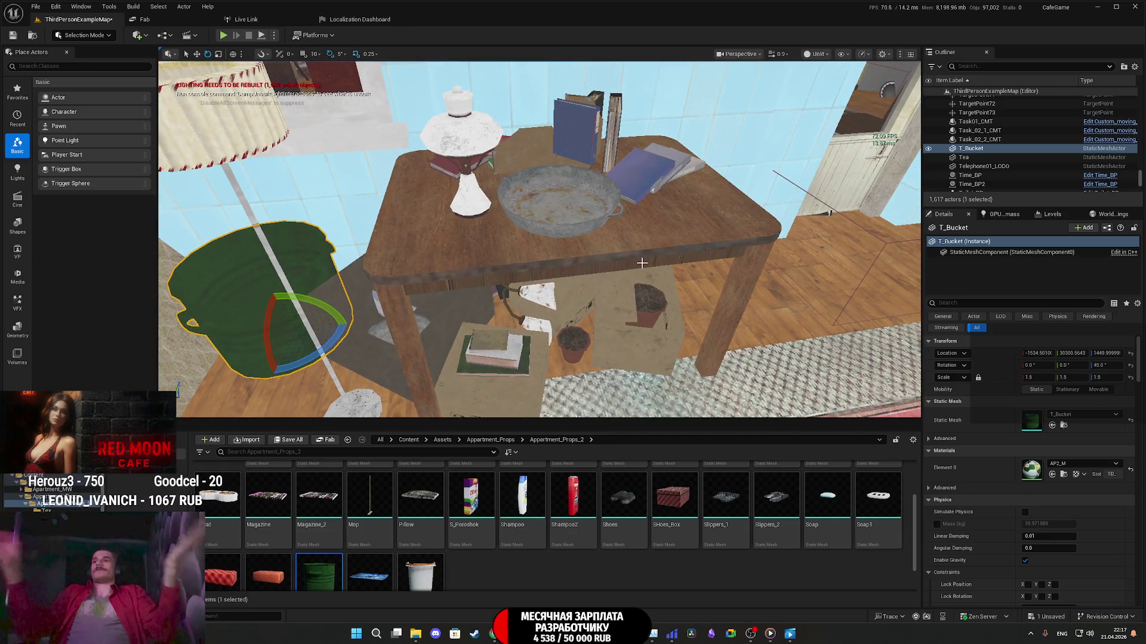
pyautogui.keyDown('alt'); pyautogui.moveTo(641, 263); pyautogui.dragTo(612, 274); pyautogui.keyUp('alt')
# Step: Save All, keeping ThirdPersonExampleMap checked, and confirm with Save Selected
pyautogui.keyDown('alt'); pyautogui.moveTo(496, 369); pyautogui.dragTo(487, 377); pyautogui.keyUp('alt')
pyautogui.click(296, 443)
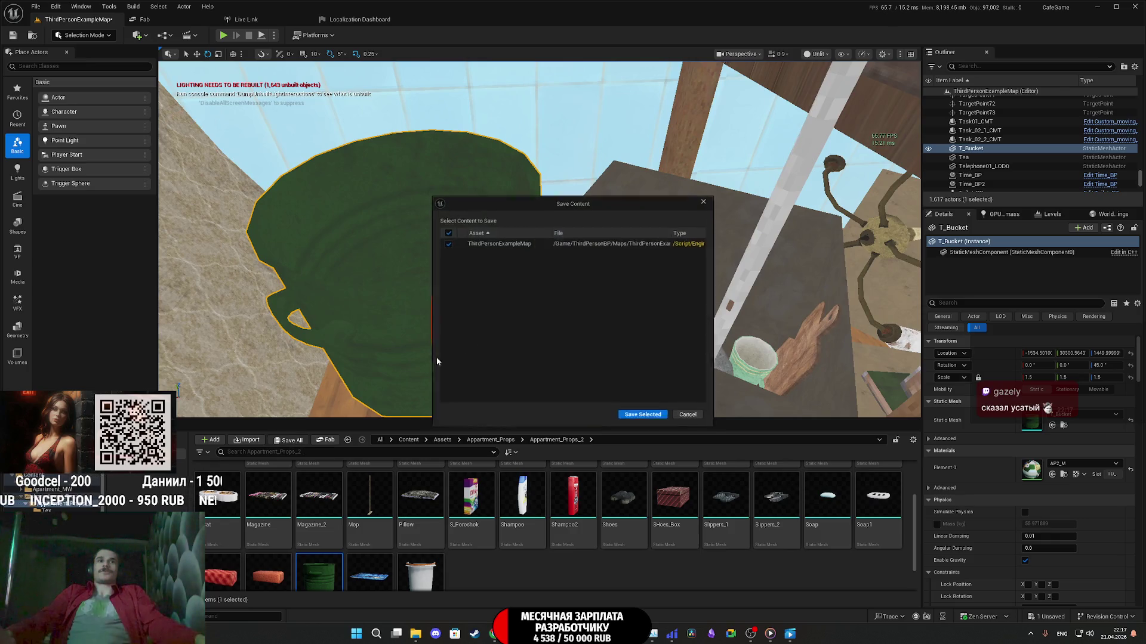
pyautogui.click(653, 412)
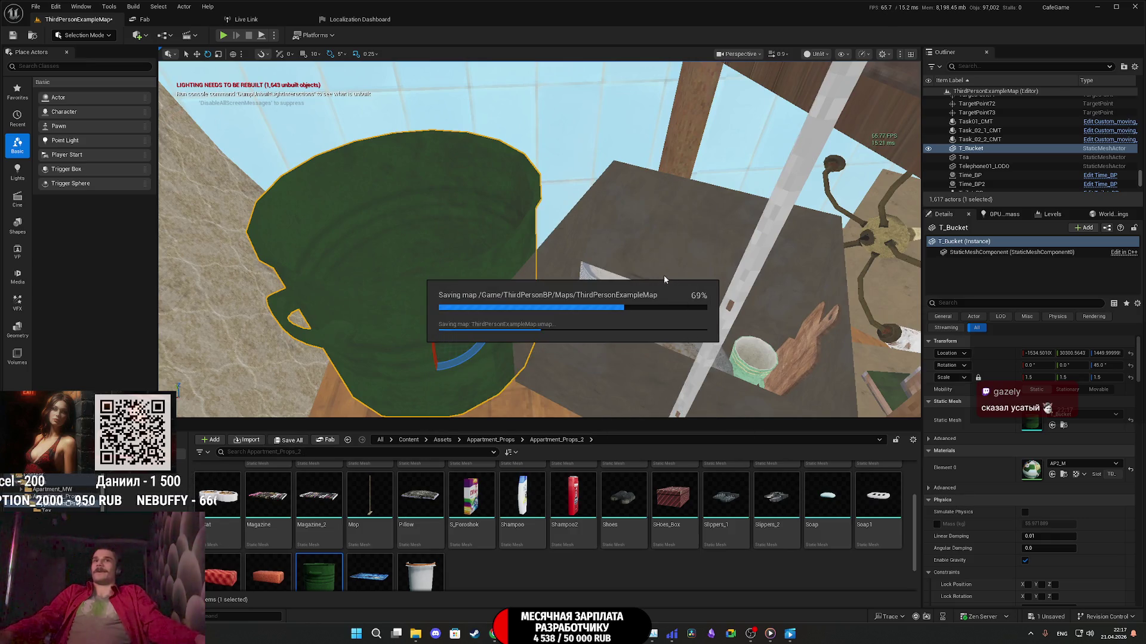
pyautogui.moveTo(664, 278)
pyautogui.mouseDown()
pyautogui.moveTo(560, 202)
pyautogui.moveTo(552, 218)
pyautogui.moveTo(550, 207)
pyautogui.mouseUp()
pyautogui.moveTo(657, 258); pyautogui.dragTo(658, 259)
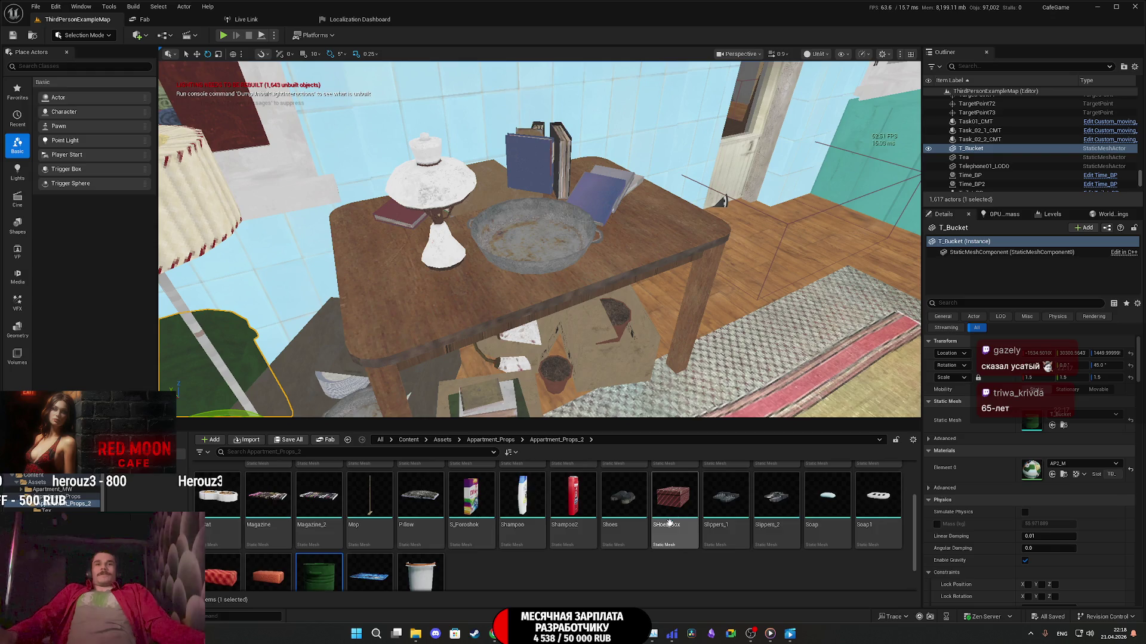
# Step: Place the L_Board ironing board upright on the floor beside the wooden table
pyautogui.scroll(2, 668, 523)
pyautogui.moveTo(695, 412); pyautogui.dragTo(713, 388)
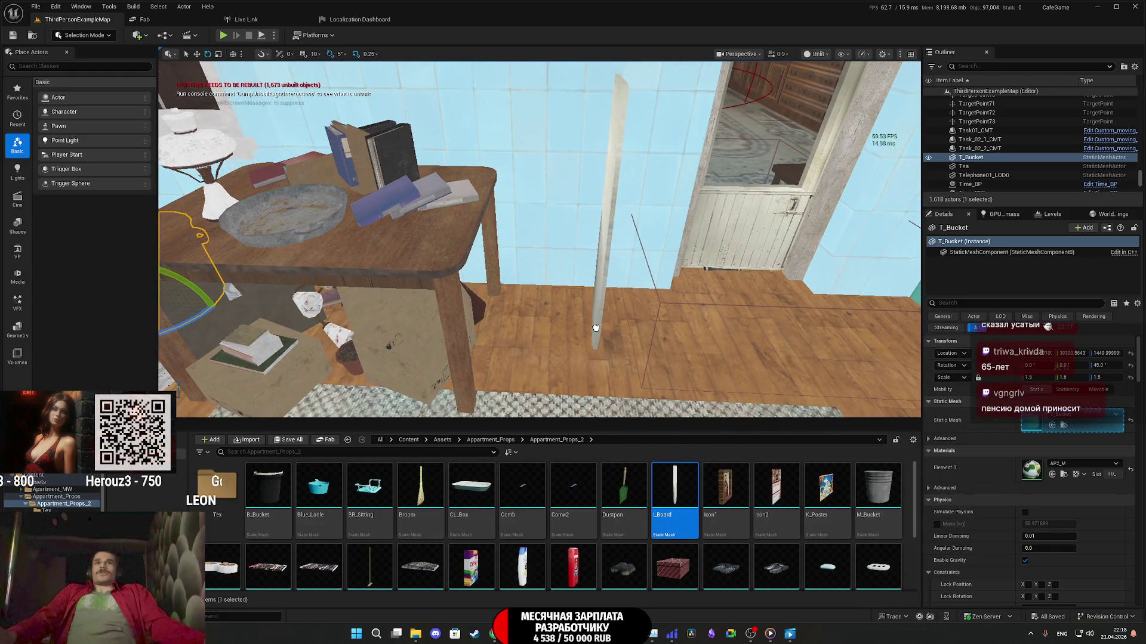
pyautogui.moveTo(595, 328); pyautogui.dragTo(596, 329)
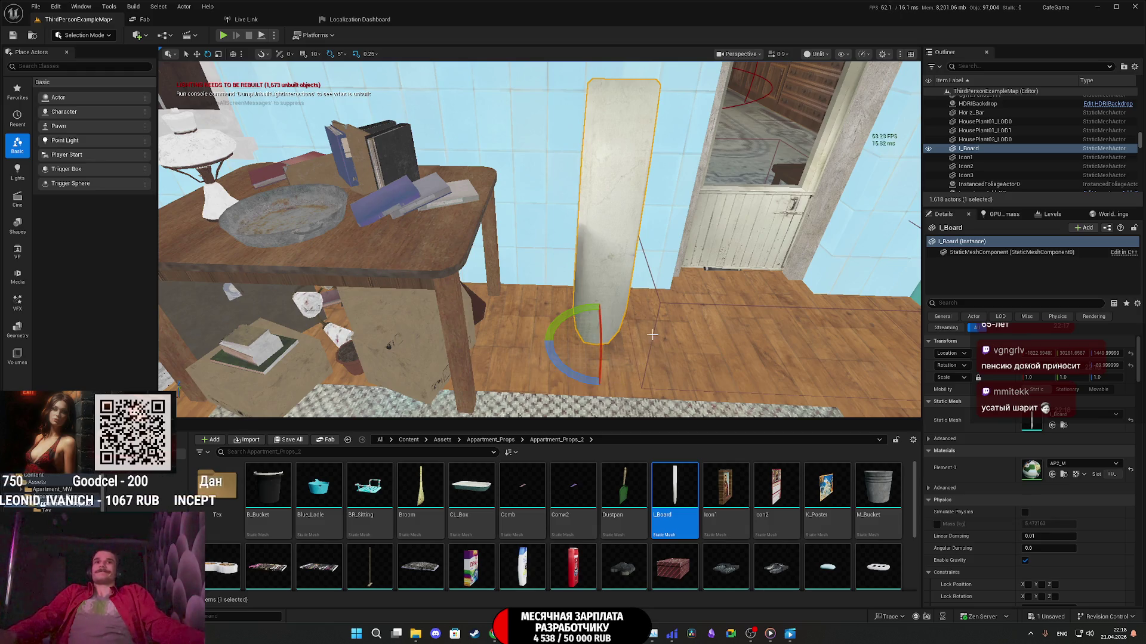
pyautogui.moveTo(652, 334); pyautogui.dragTo(692, 319)
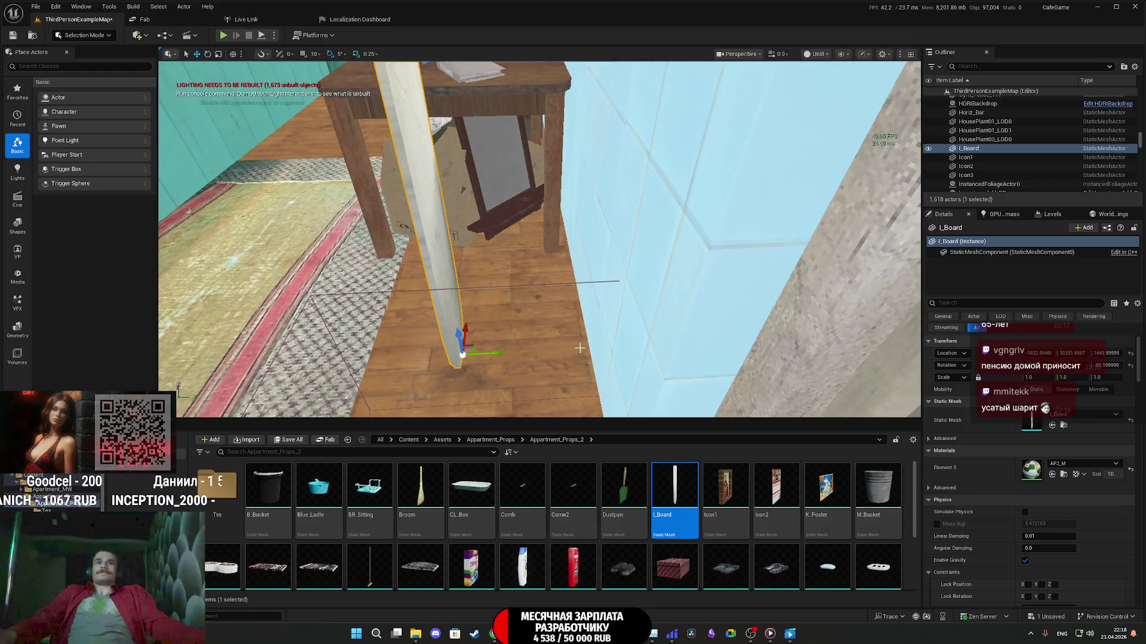